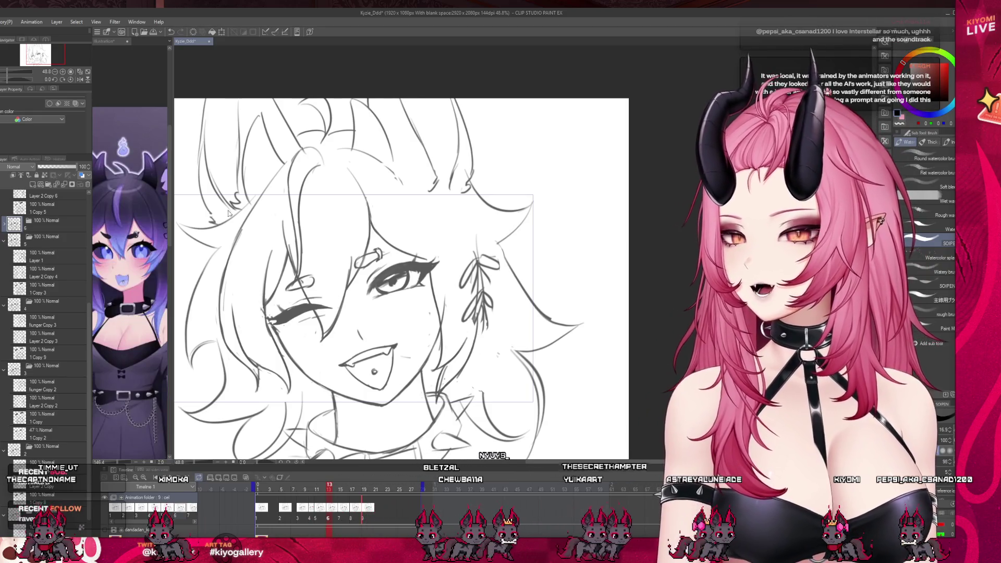
- Draw one pencil stroke down the left side of the girl's hair
scroll(227, 213, up, 1)
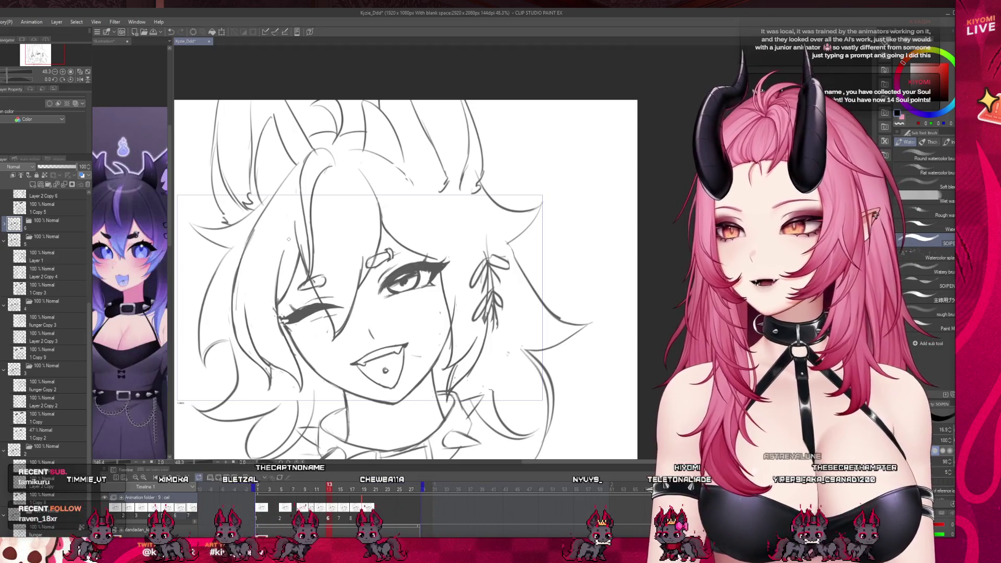
scroll(244, 249, up, 2)
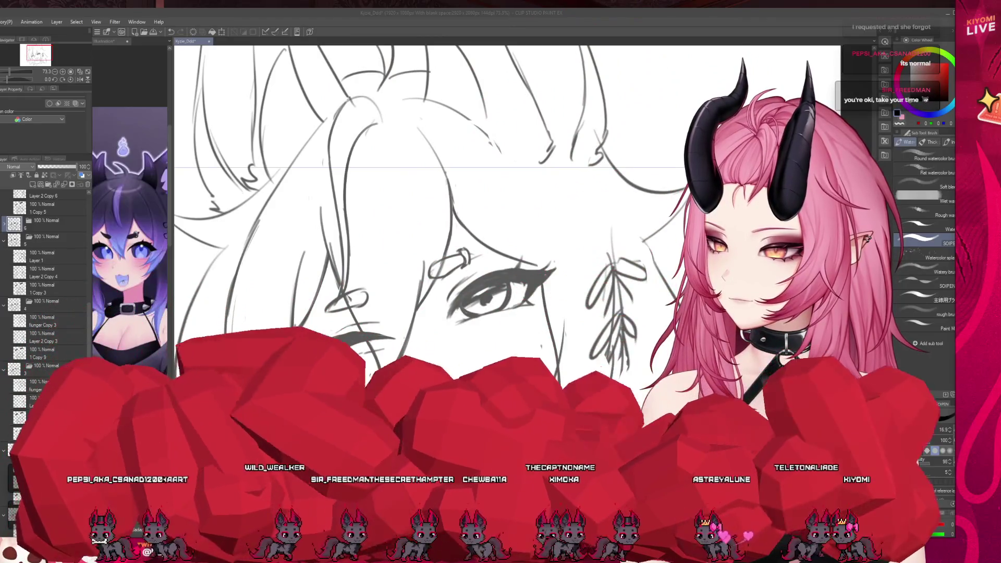
scroll(526, 339, down, 3)
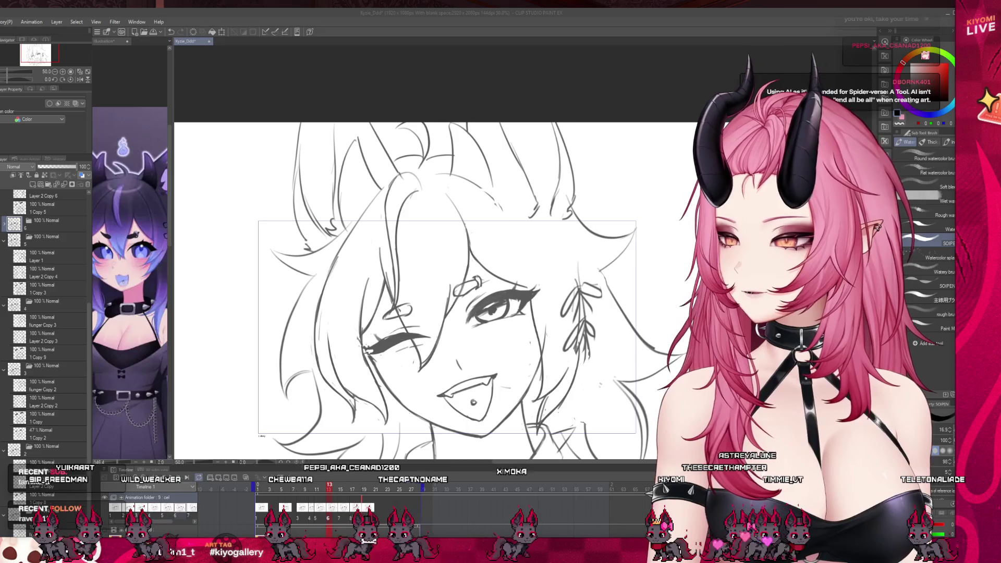
scroll(418, 292, down, 2)
scroll(417, 292, up, 1)
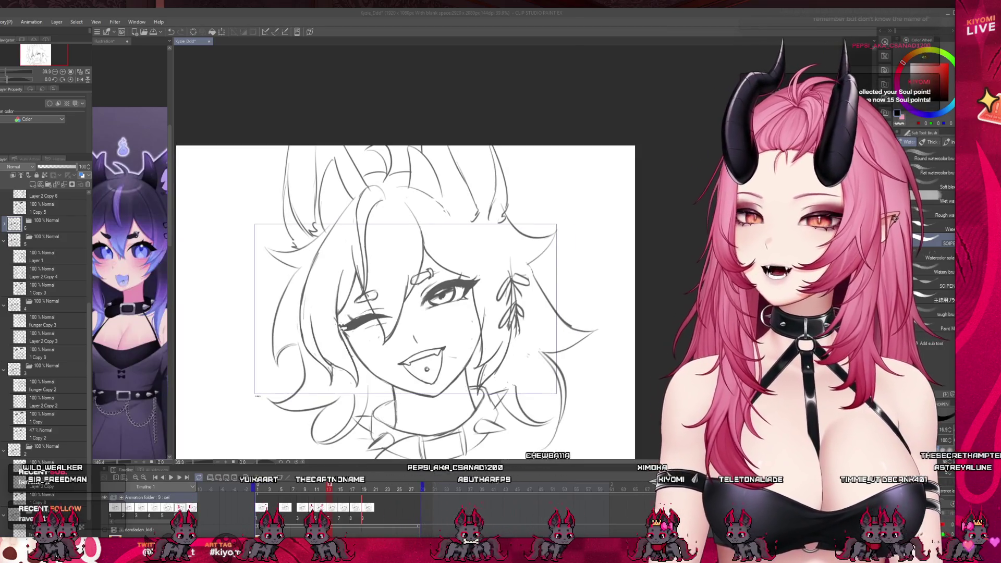
scroll(417, 292, up, 2)
drag(267, 263, 251, 358)
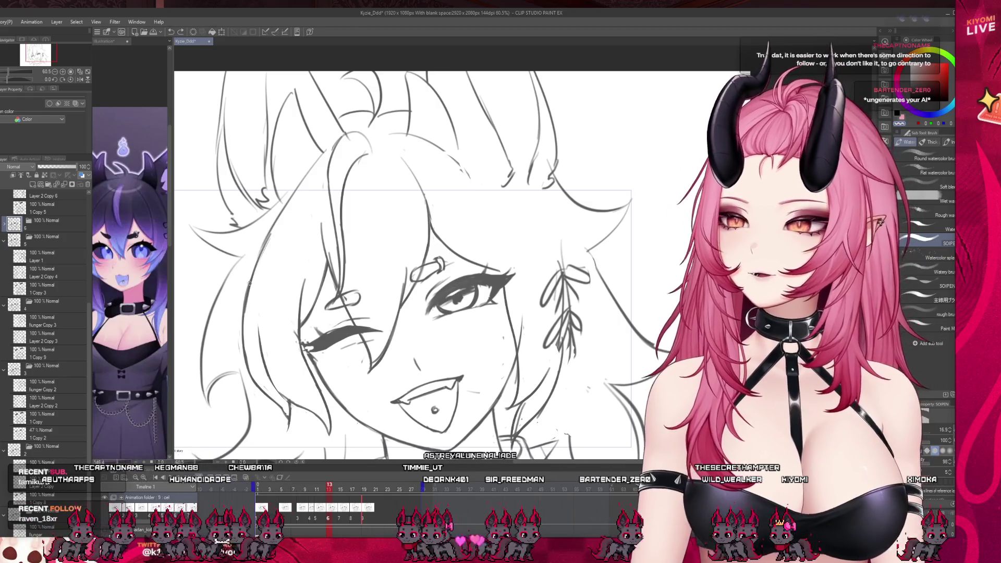
scroll(249, 282, up, 1)
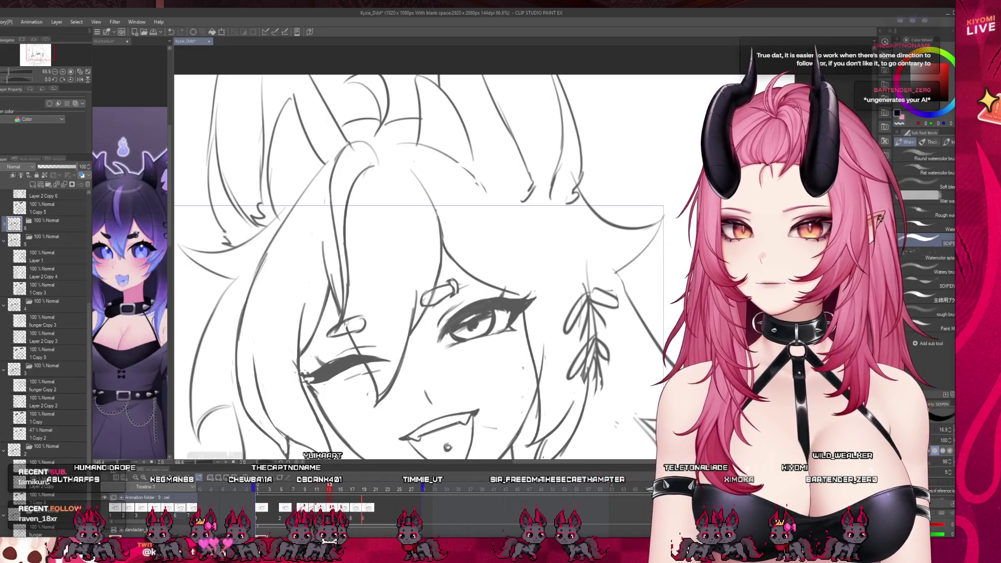
scroll(405, 324, down, 2)
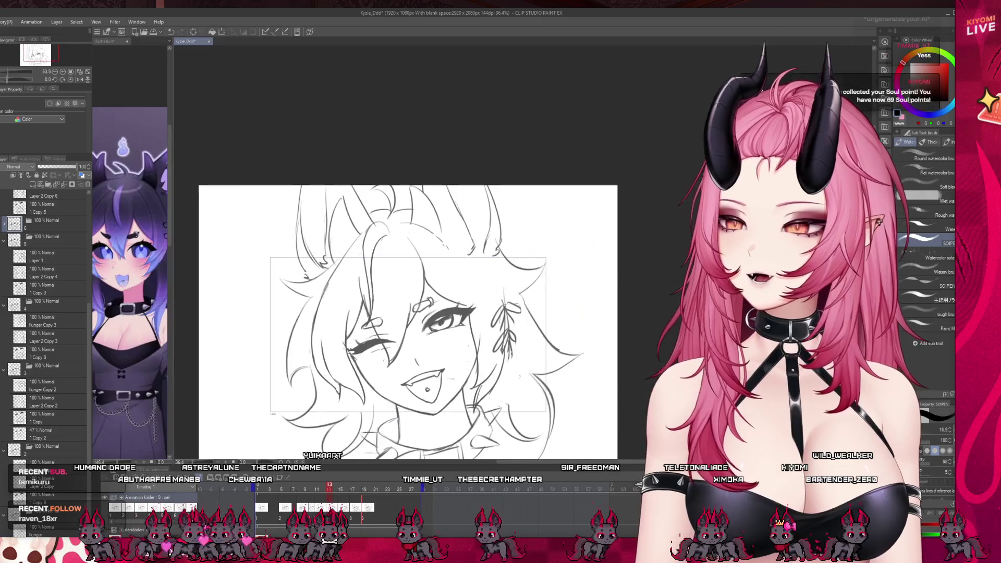
scroll(391, 322, up, 1)
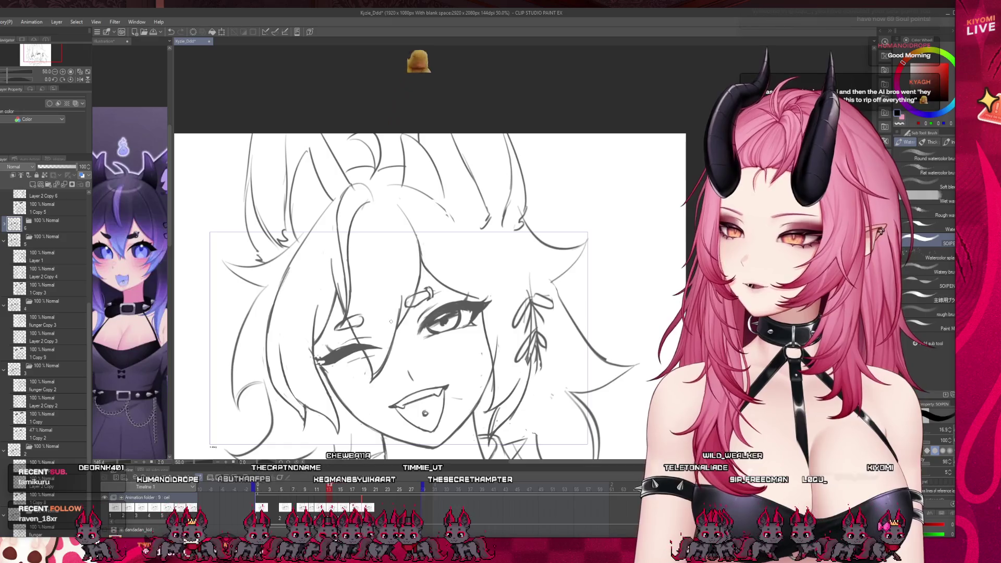
scroll(391, 322, down, 1)
scroll(366, 313, up, 1)
scroll(344, 303, down, 1)
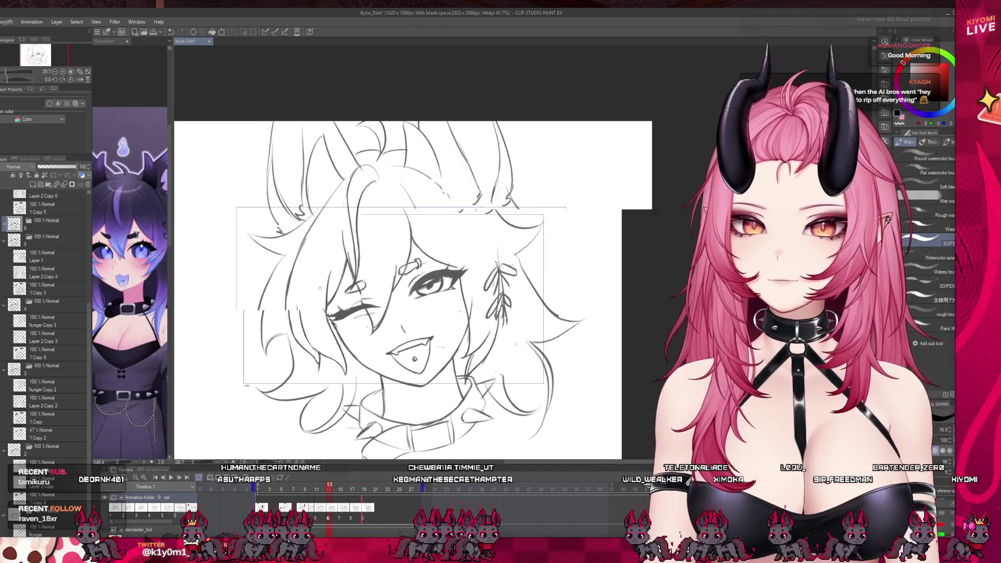
scroll(321, 288, up, 1)
scroll(329, 251, down, 1)
scroll(339, 209, up, 1)
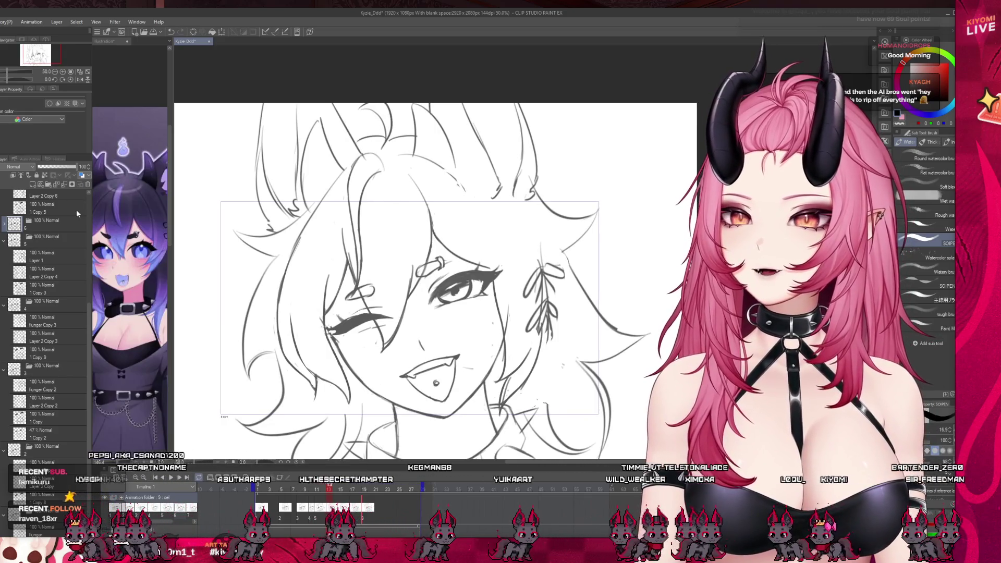
- Expand folder 6, select Layer 2 Copy 5, and toggle its visibility off and back on
click(4, 224)
click(8, 257)
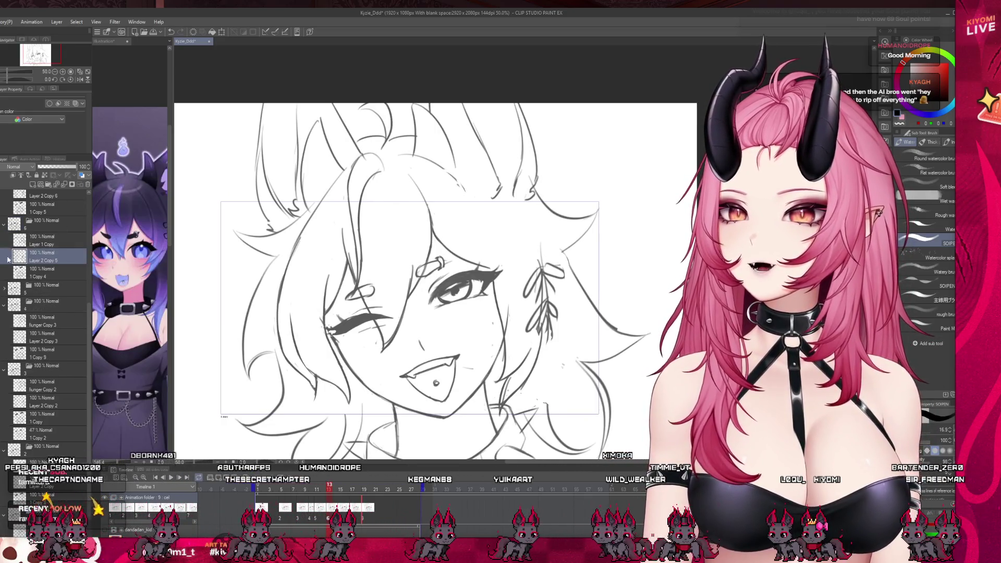
click(8, 257)
click(8, 257)
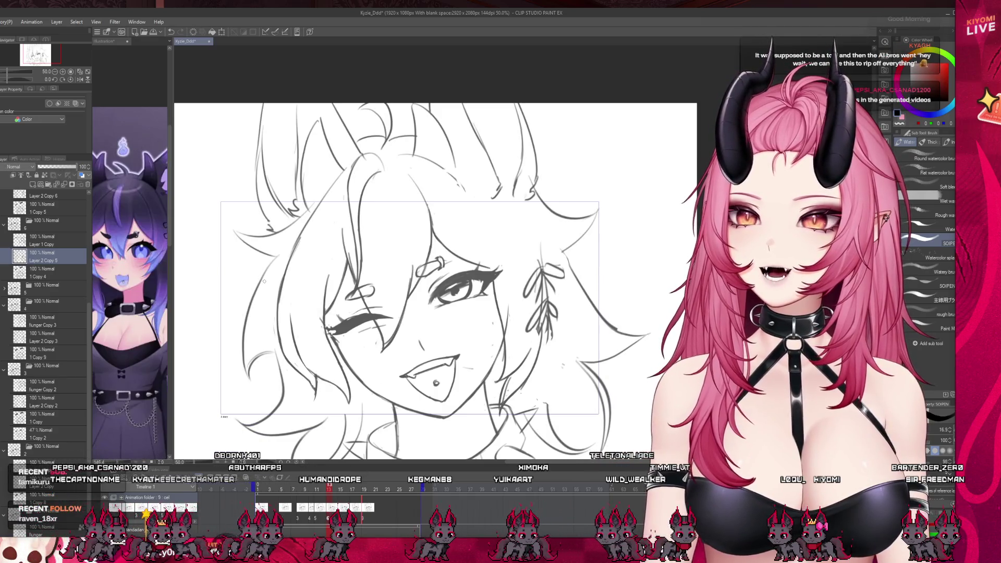
scroll(537, 370, up, 1)
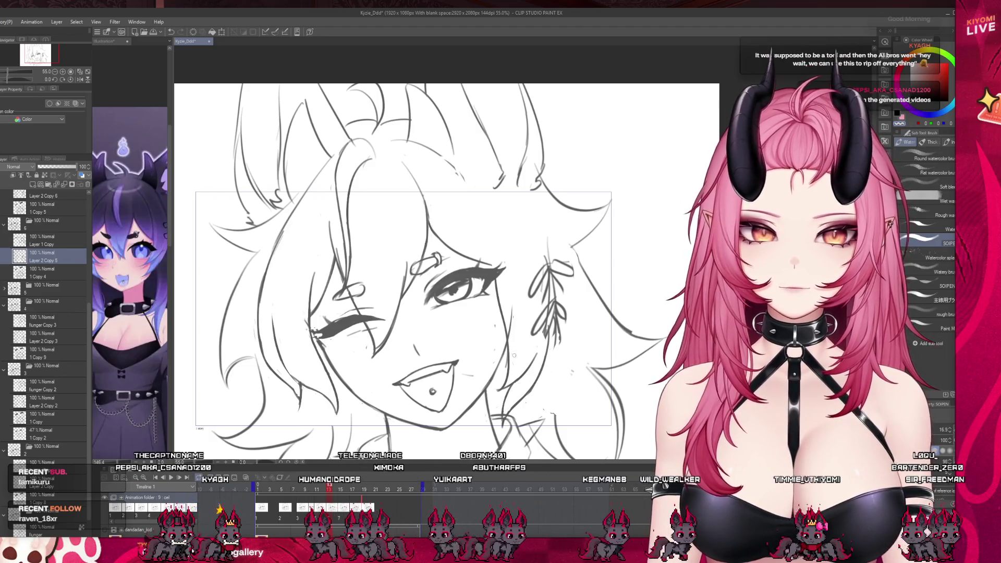
scroll(529, 329, down, 2)
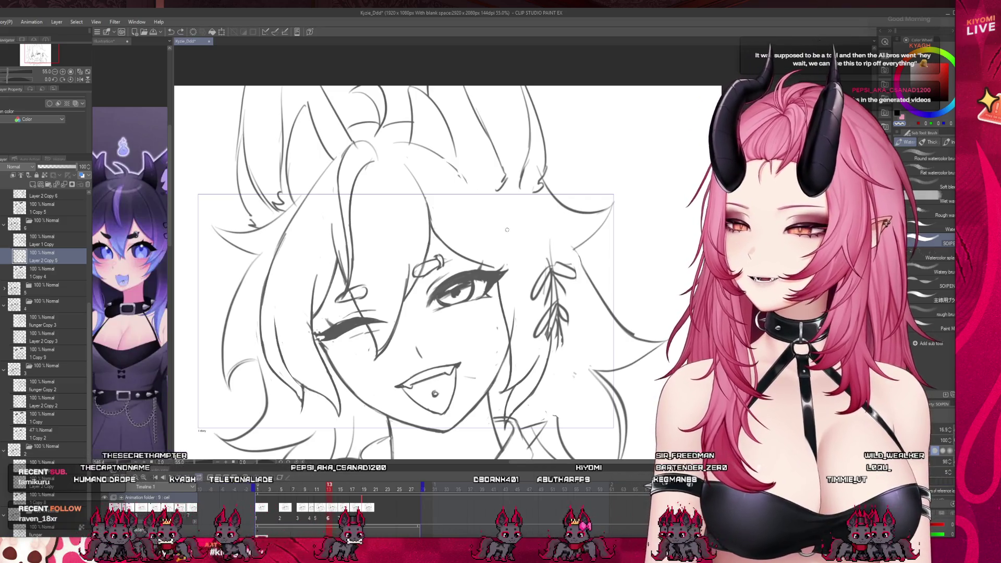
scroll(390, 276, down, 1)
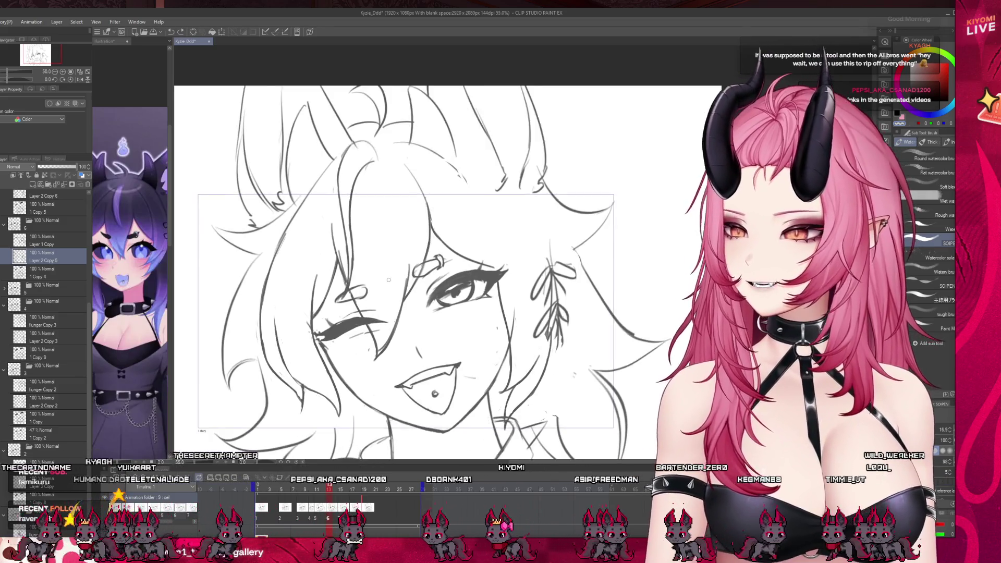
scroll(403, 275, up, 1)
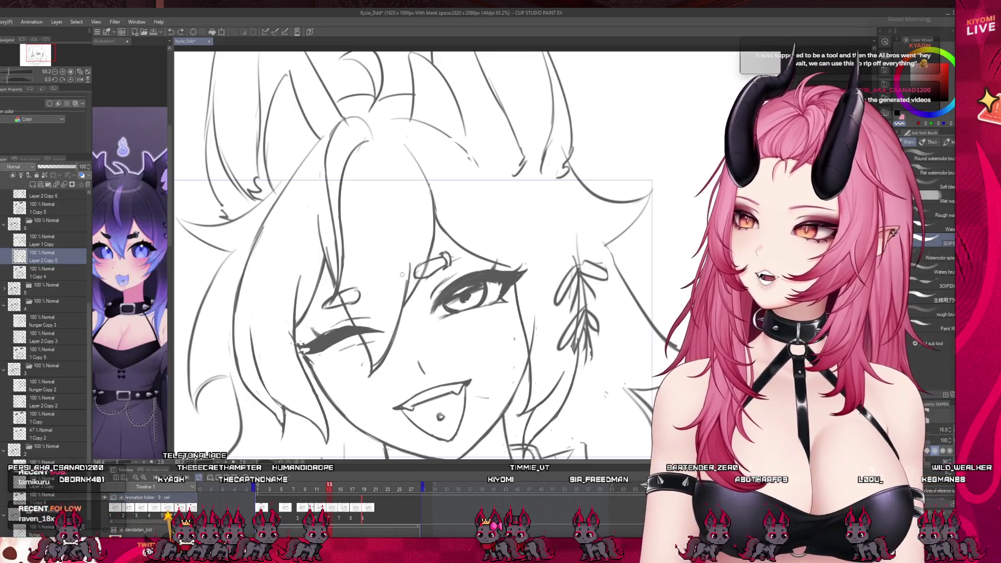
scroll(402, 275, down, 3)
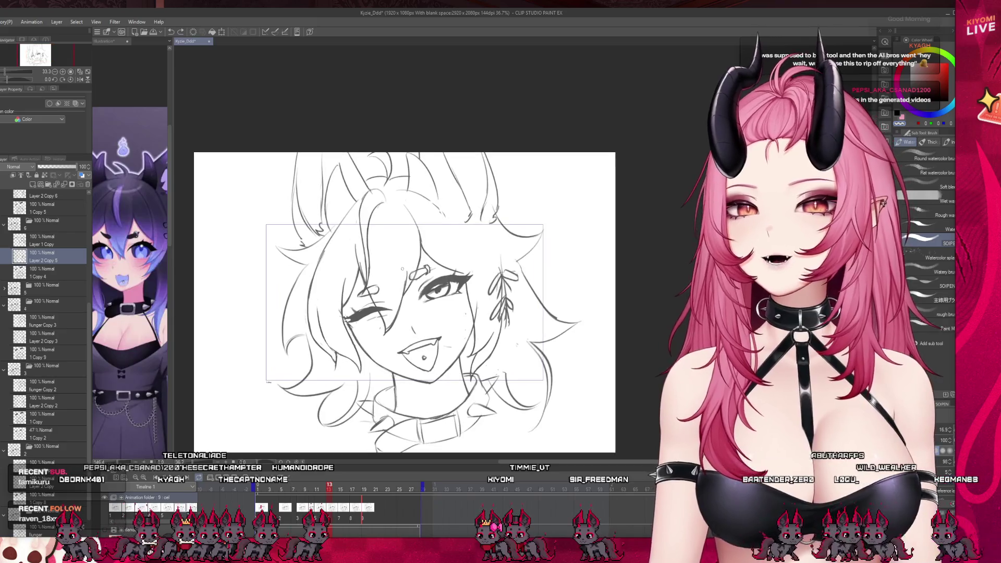
scroll(412, 284, up, 2)
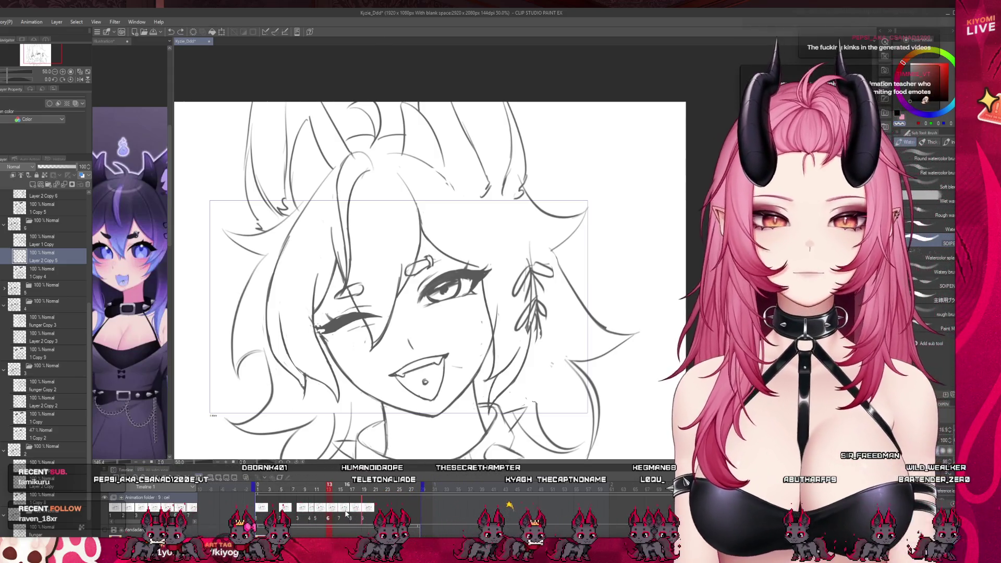
click(346, 512)
click(354, 518)
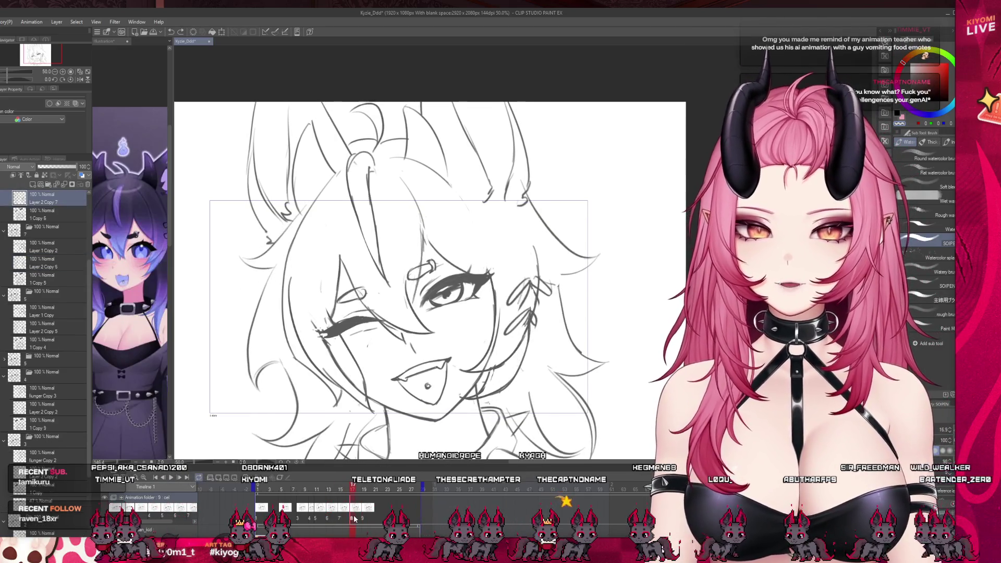
key(Right)
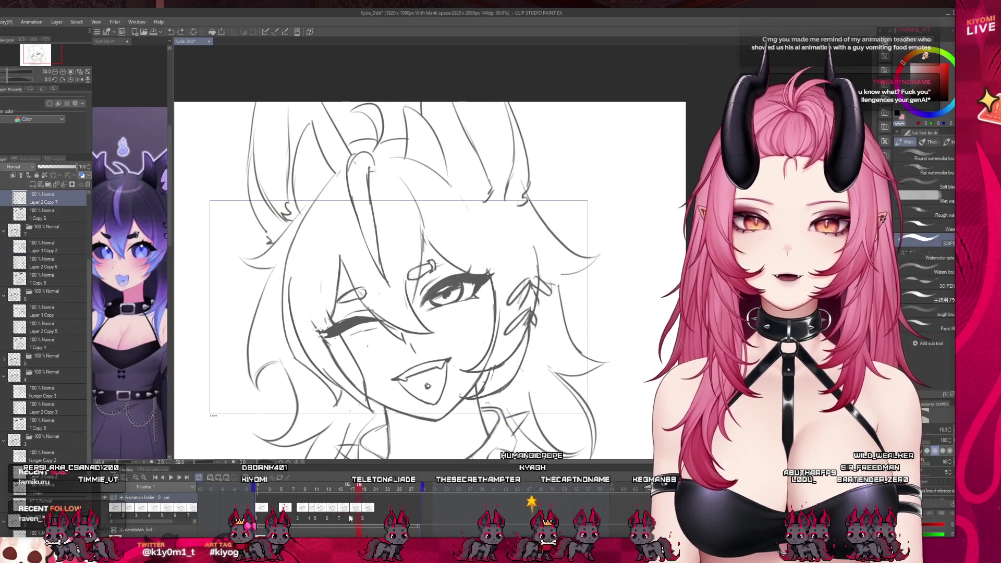
click(348, 518)
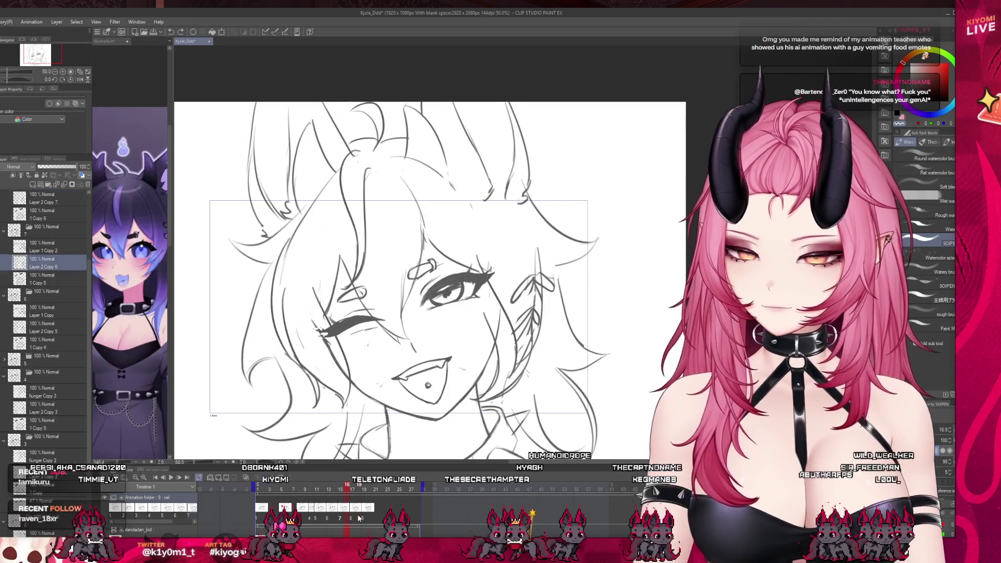
click(358, 518)
key(Right)
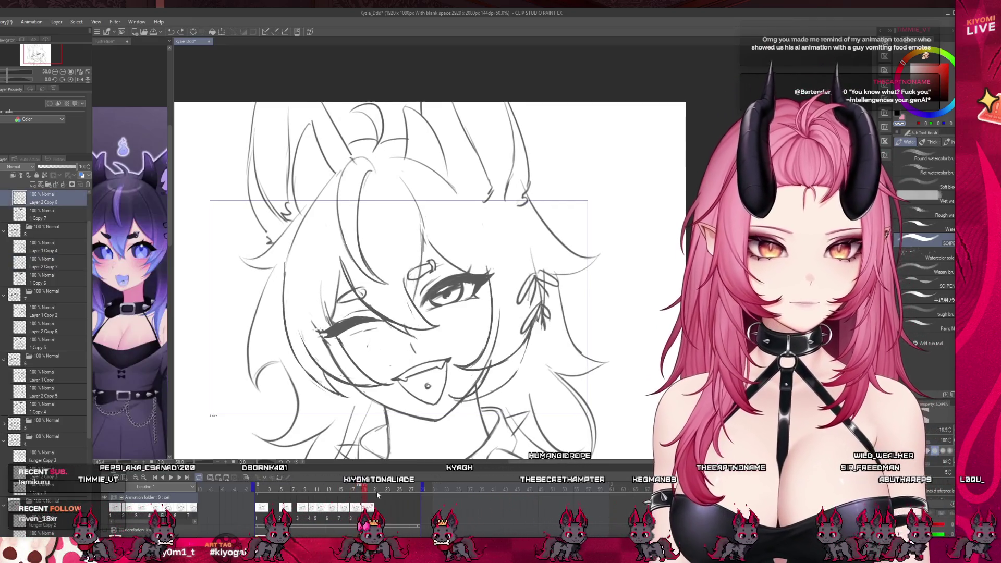
click(340, 517)
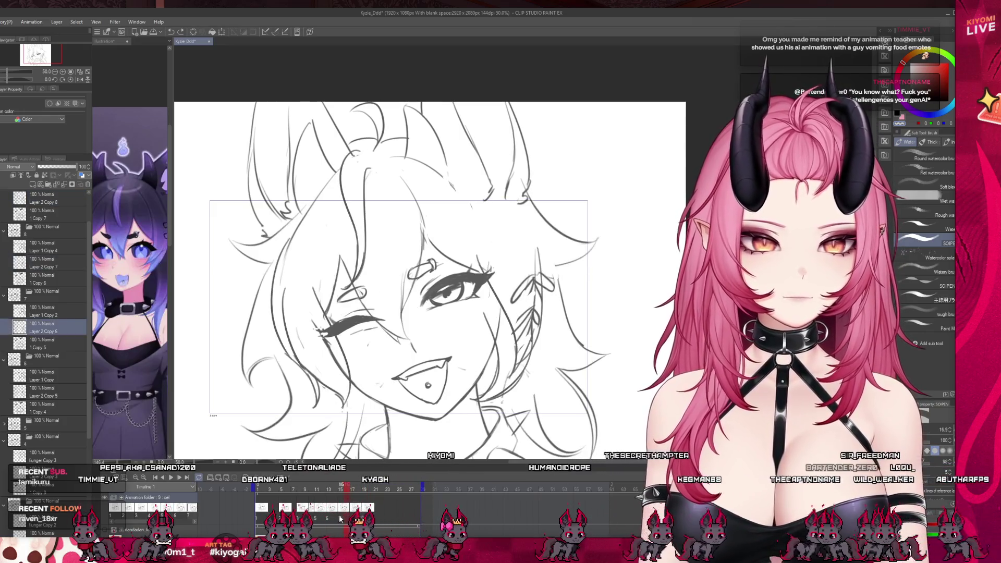
key(Left)
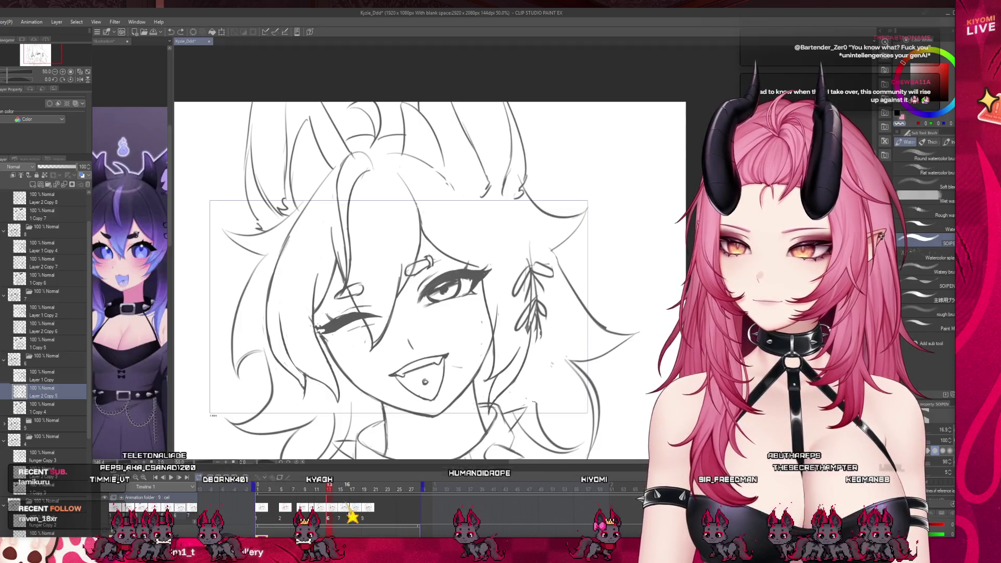
click(321, 515)
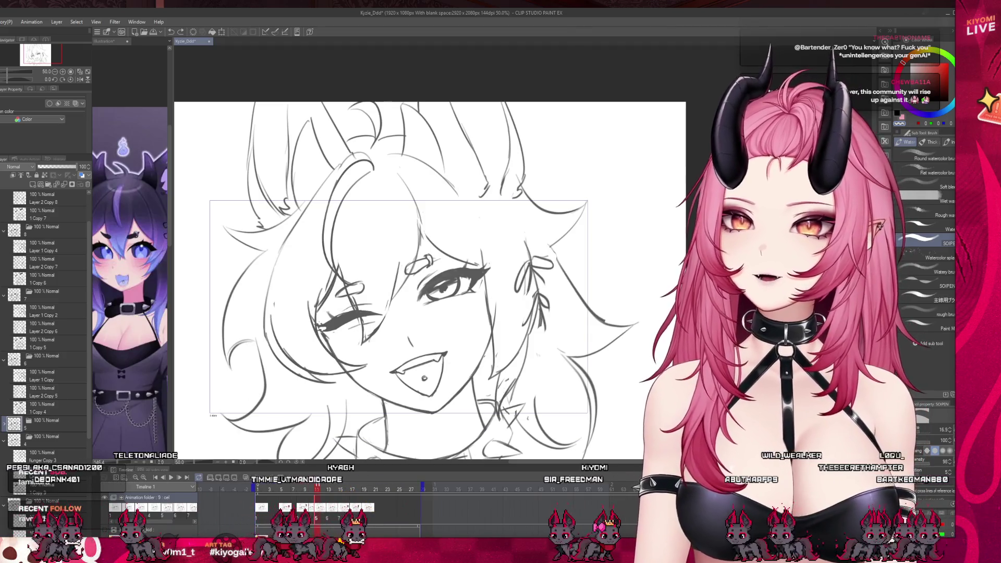
key(j)
click(5, 425)
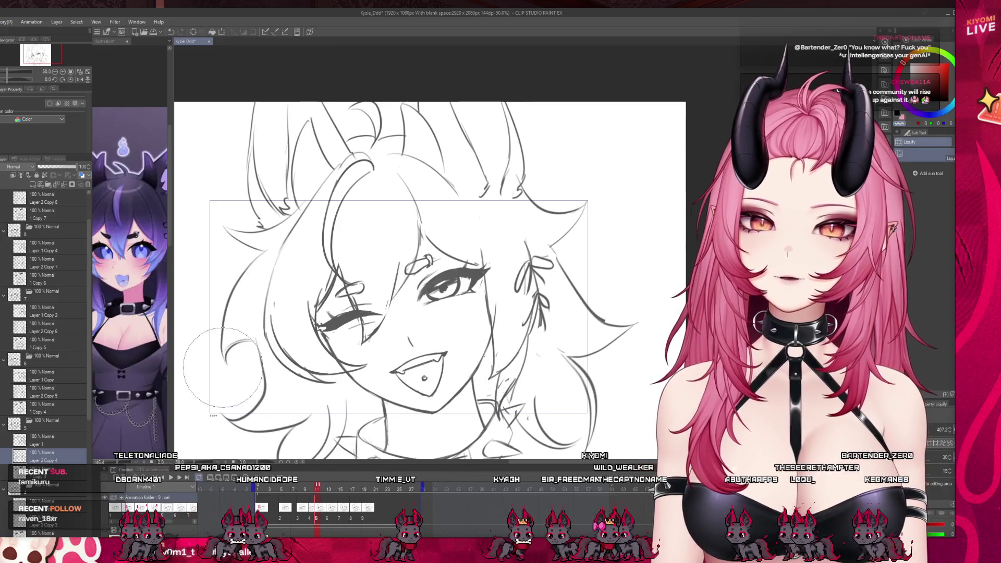
key(b)
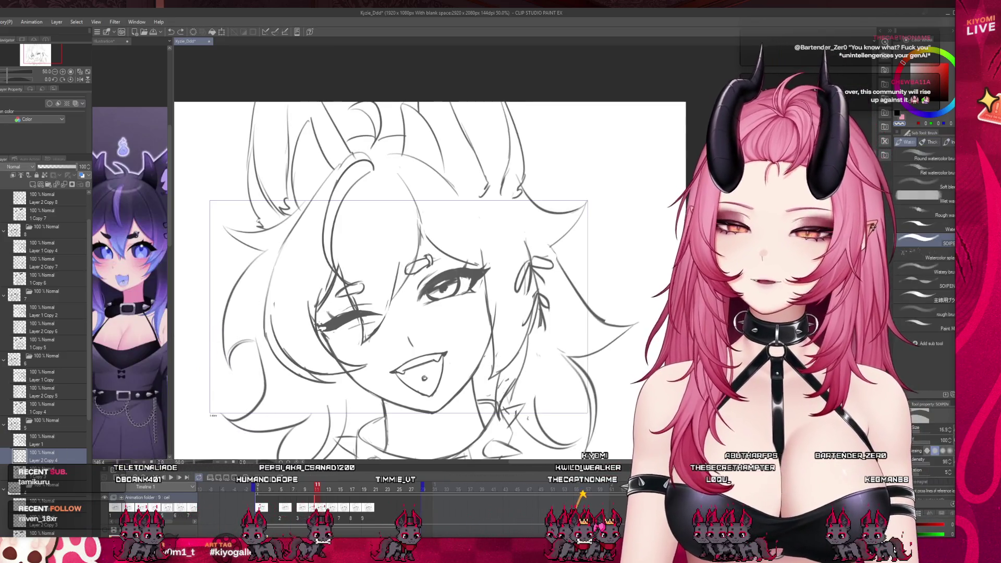
key(ctrl+z)
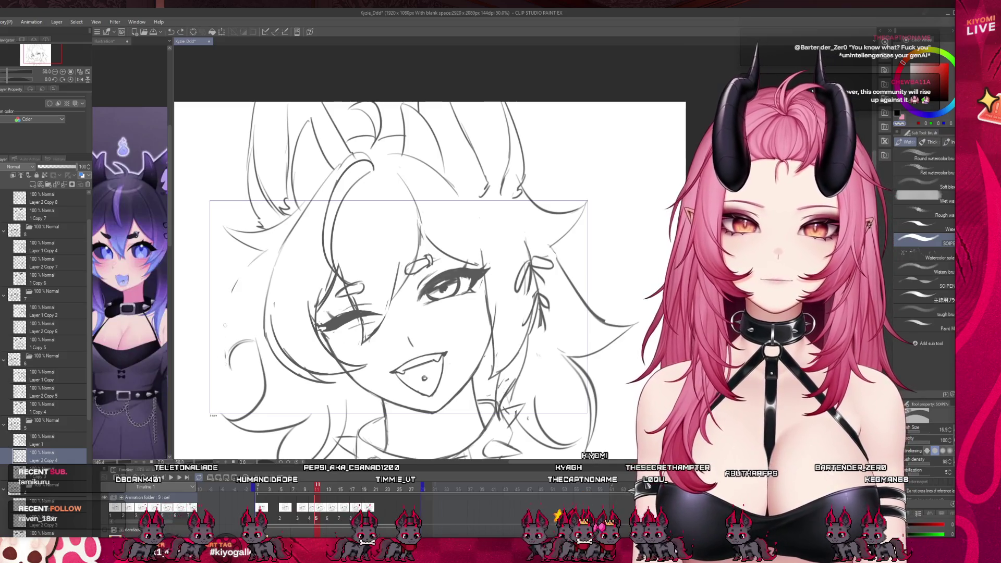
click(245, 478)
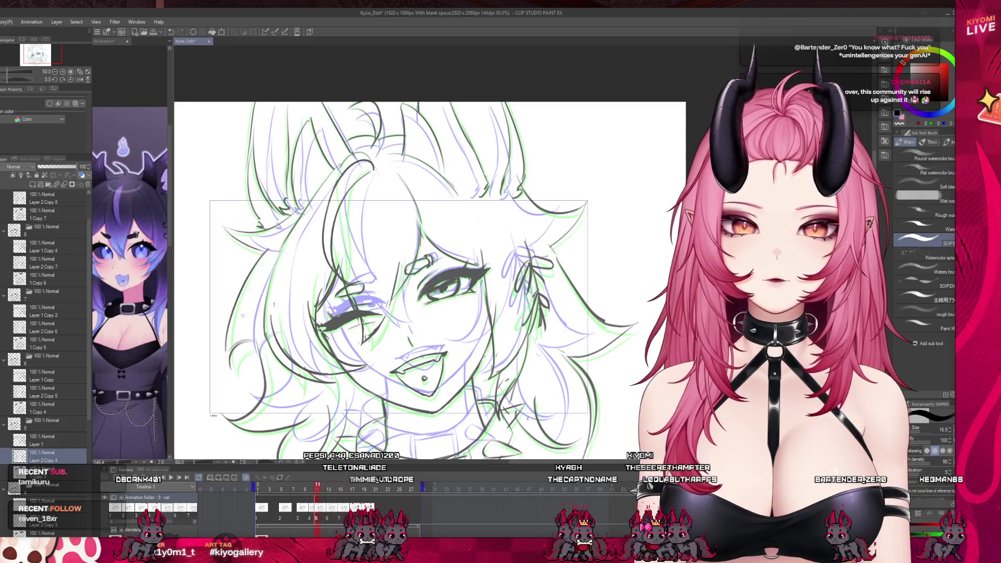
- Ink dark lines along the left cheek and the lower-left hair
drag(249, 275, 226, 359)
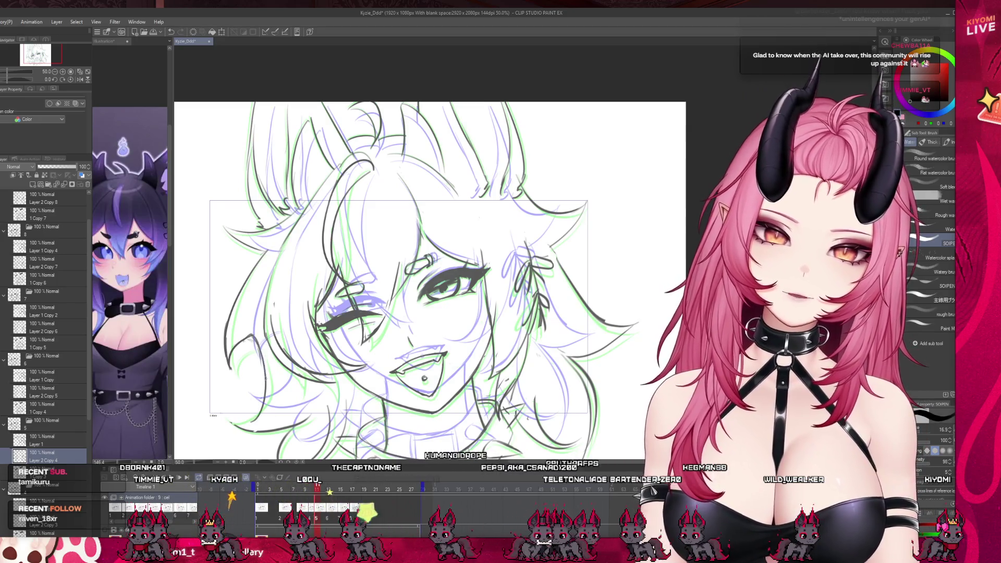
drag(261, 412, 228, 431)
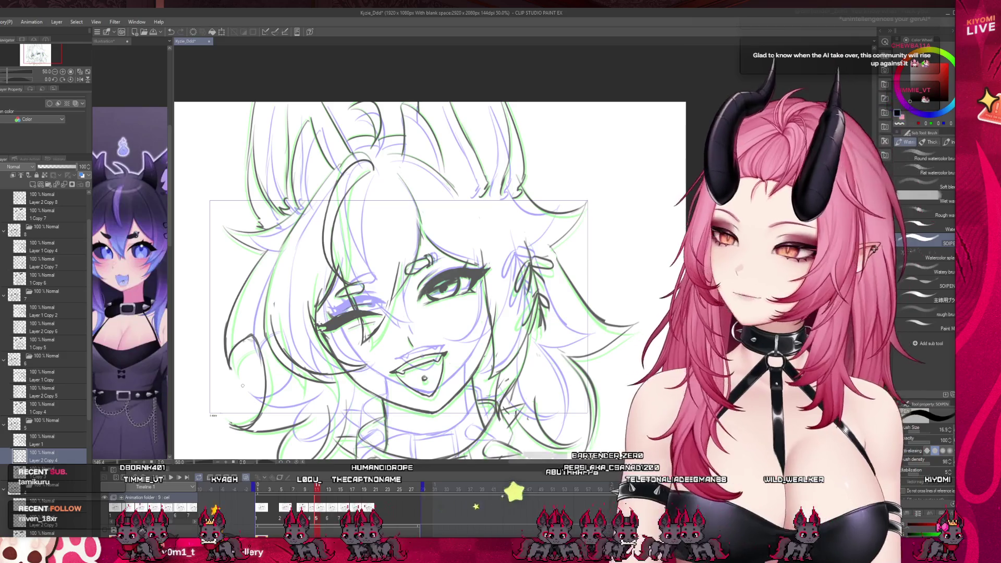
scroll(538, 219, up, 2)
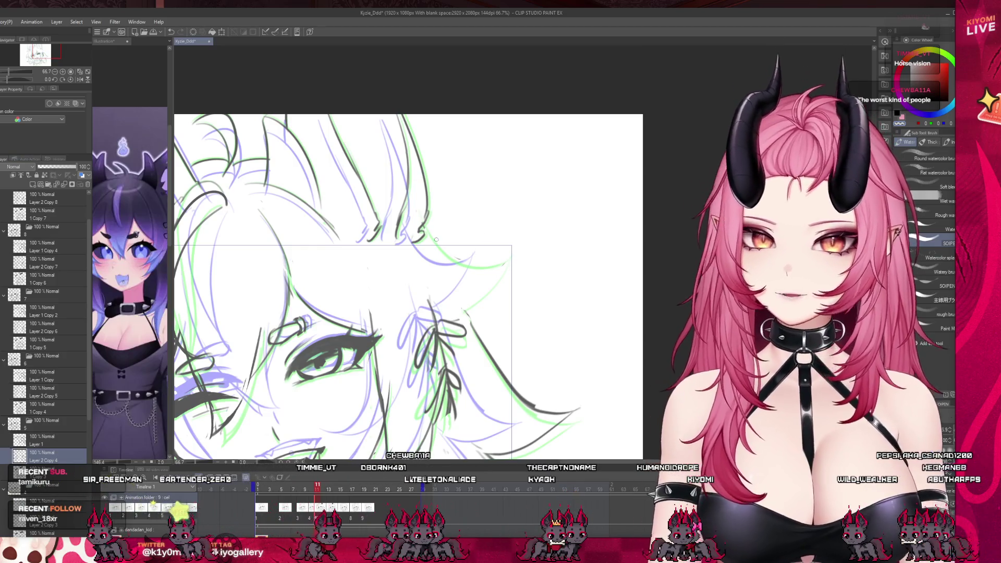
- Try and undo a curved stroke by the ear, then ink a curve up the right-side hair
key(ctrl+z)
drag(423, 244, 498, 252)
key(ctrl+z)
mouse_move(420, 240)
mouse_down()
mouse_move(459, 258)
mouse_move(498, 250)
mouse_up()
key(ctrl+z)
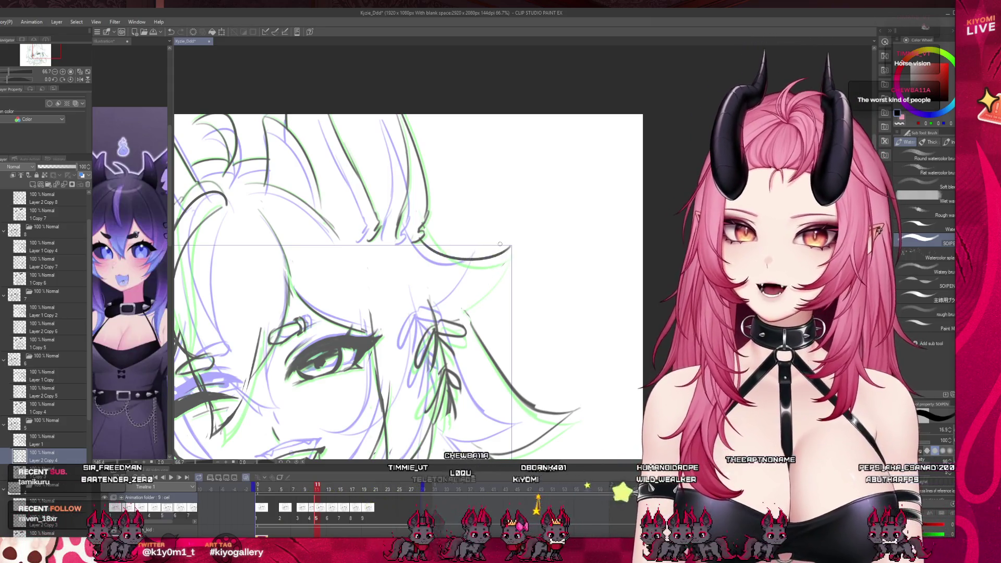
drag(468, 310, 504, 253)
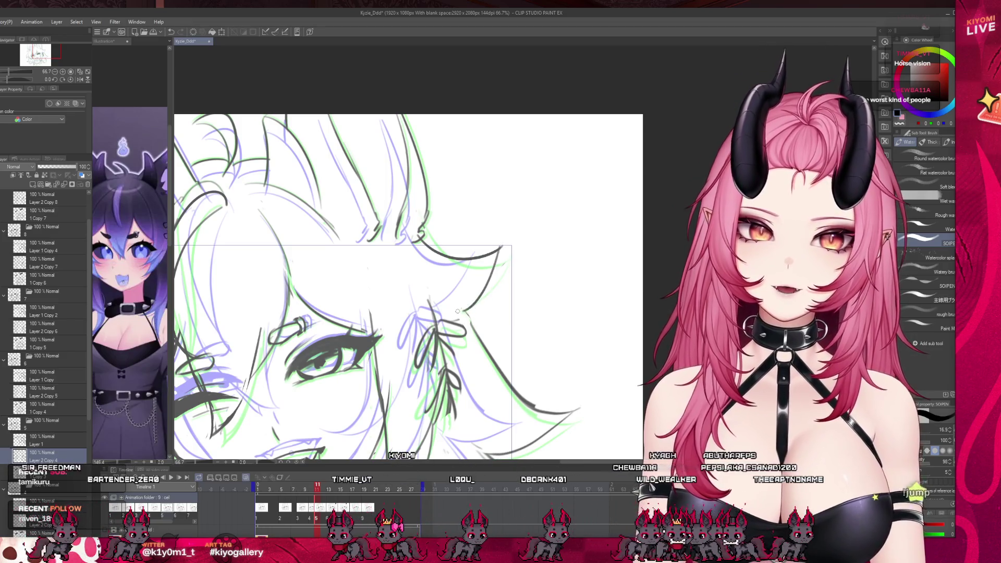
- Undo the jaw and hair strokes, then redraw a dark cheek-to-chin curve with the watercolor brush
key(p)
key(ctrl+minus)
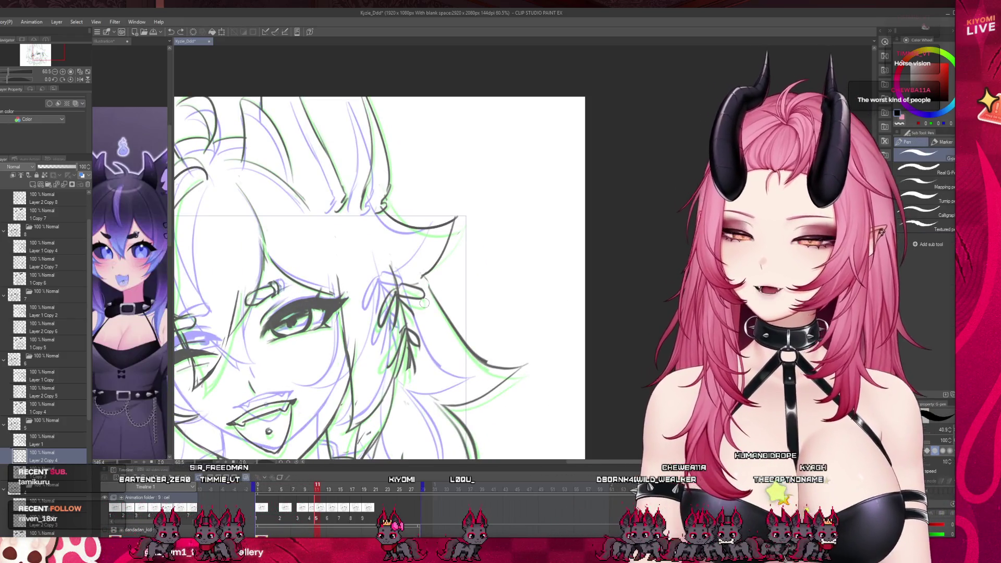
key(ctrl+z)
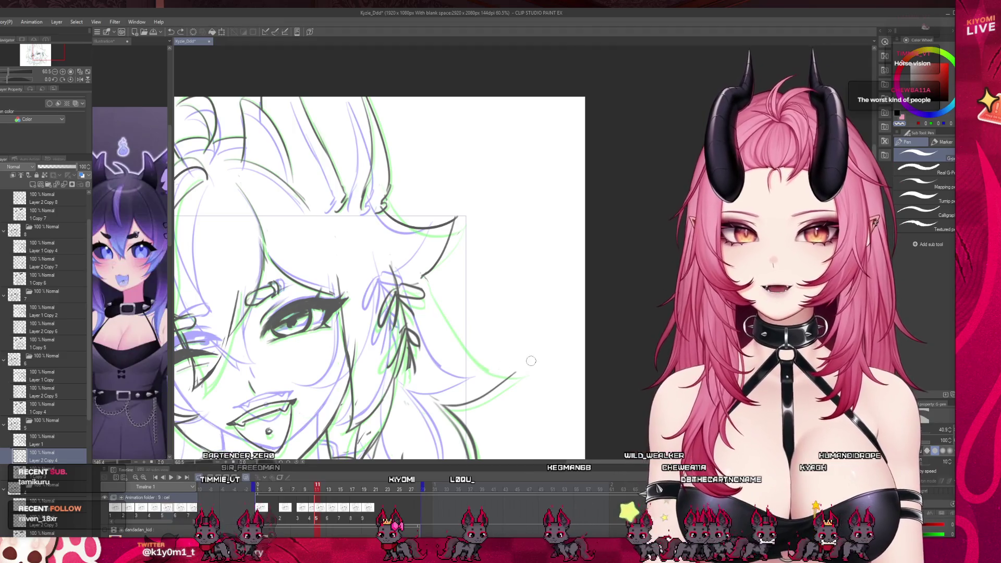
key(ctrl+z)
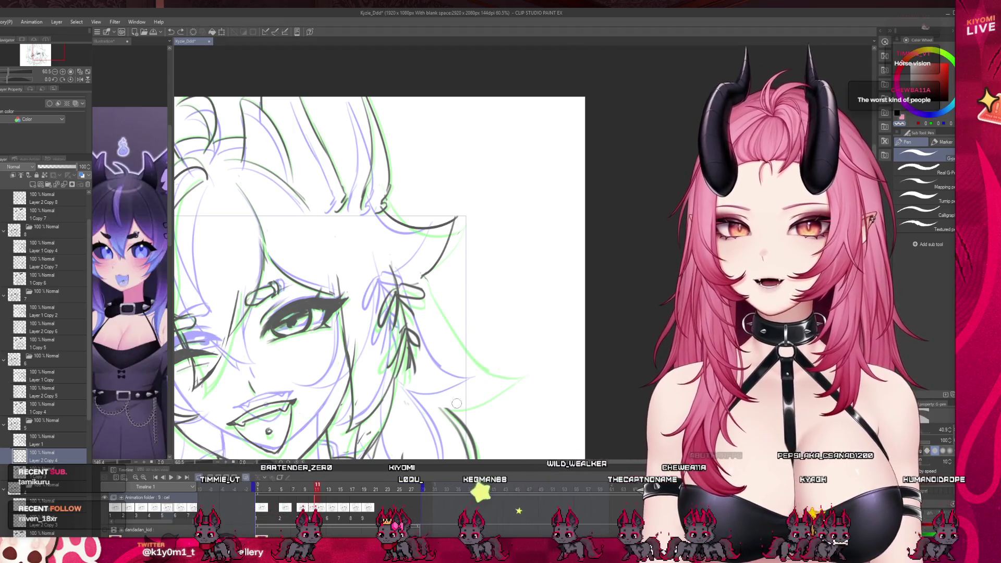
key(b)
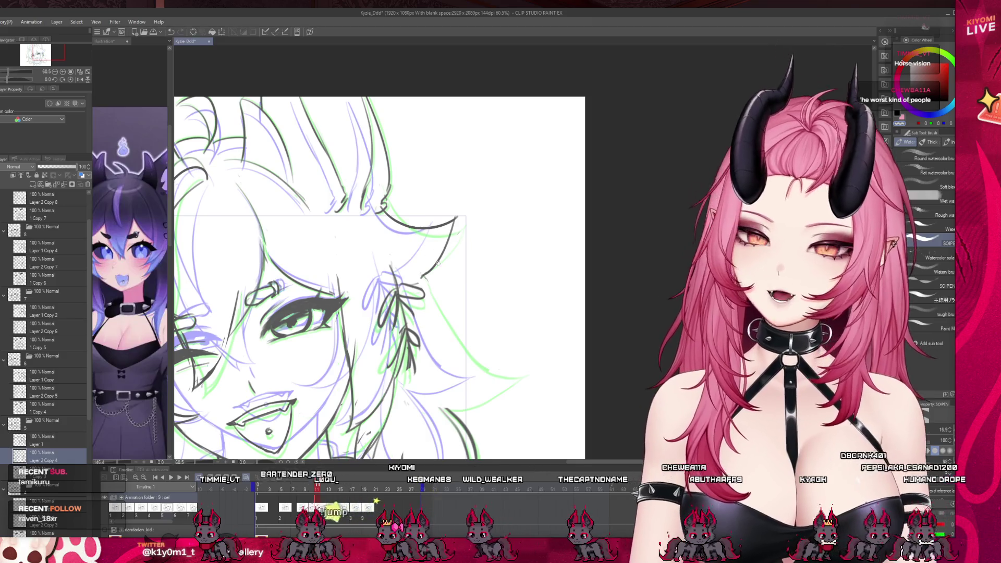
drag(426, 275, 482, 351)
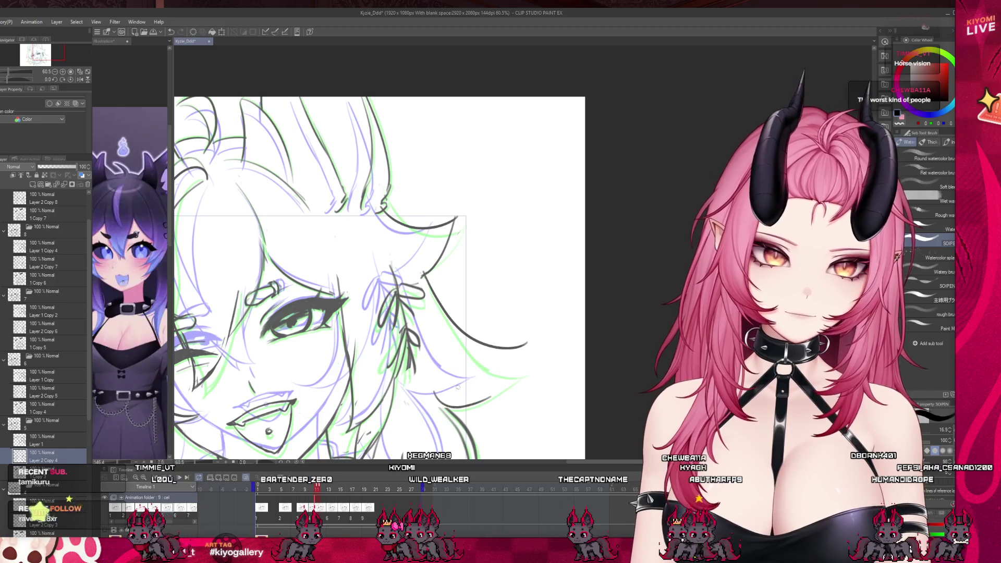
key(ctrl+z)
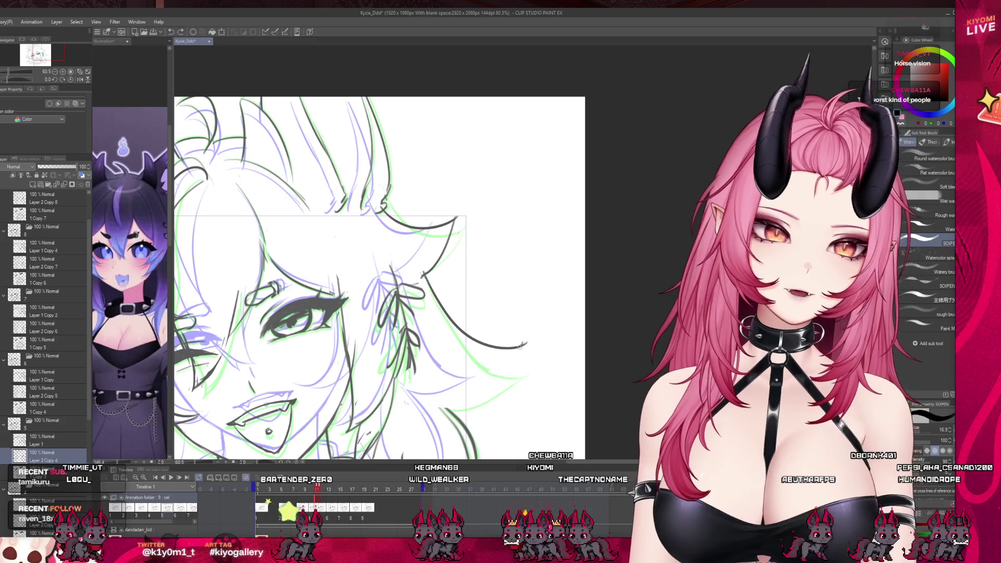
drag(524, 343, 436, 399)
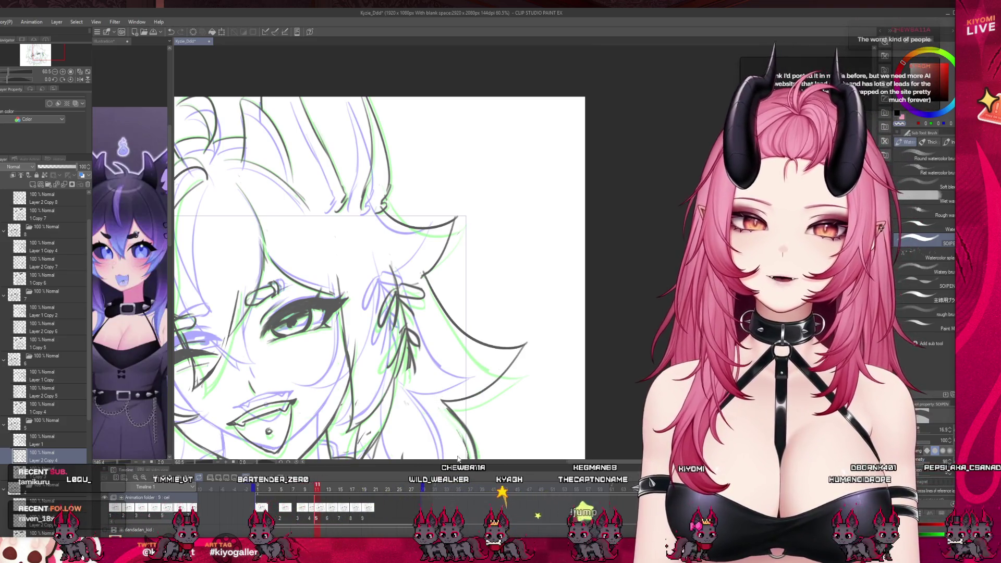
scroll(456, 432, down, 2)
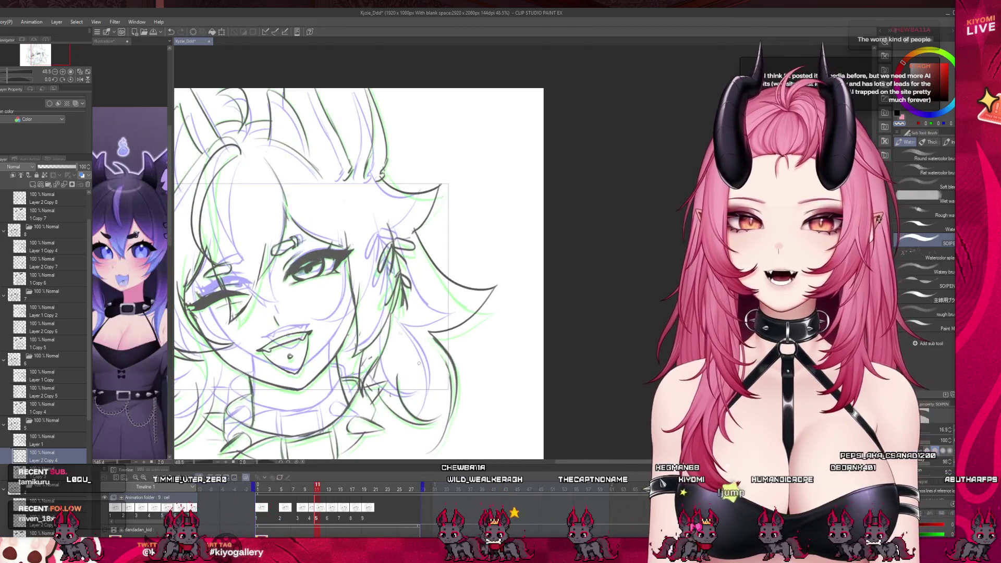
- Switch to the G-pen, recentre the canvas, and move the Timeline playhead to frame 13
key(p)
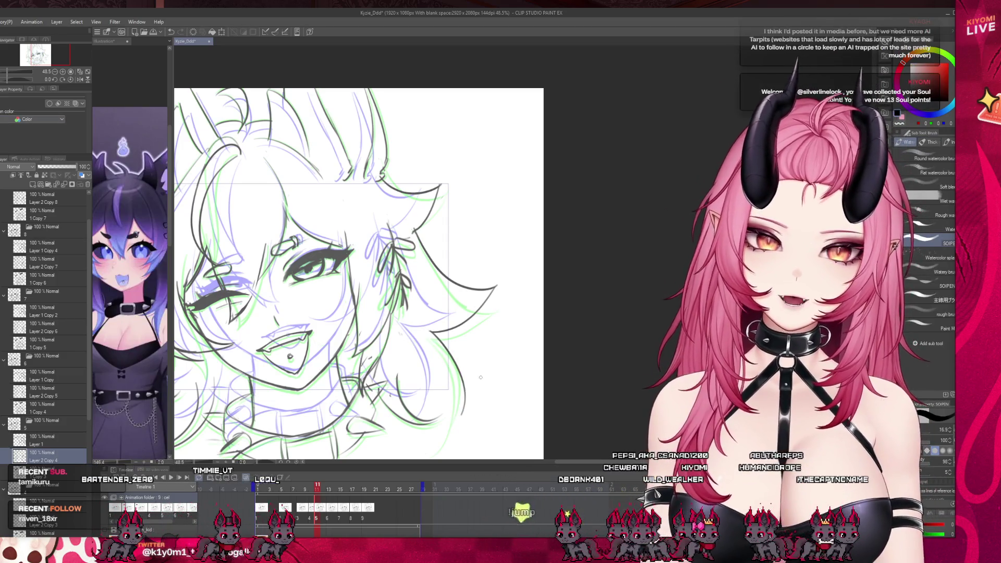
drag(431, 330, 474, 365)
scroll(475, 365, down, 1)
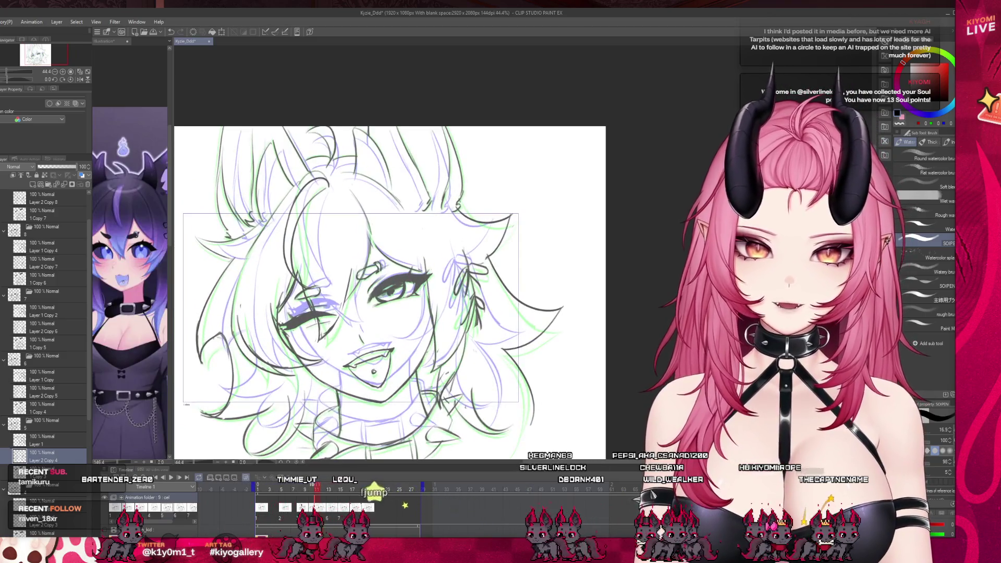
drag(315, 492, 329, 487)
scroll(533, 285, down, 1)
scroll(532, 285, up, 2)
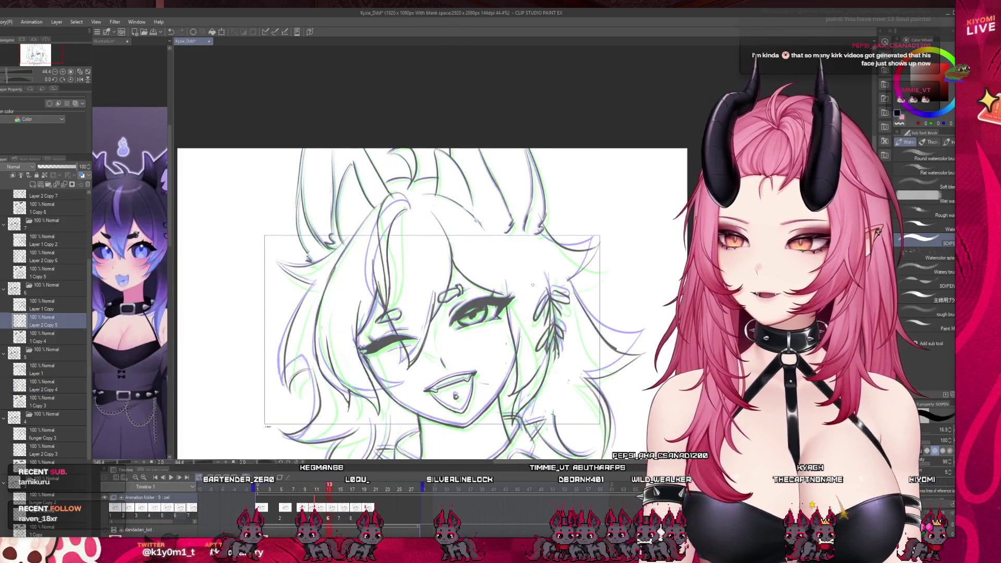
scroll(356, 273, up, 1)
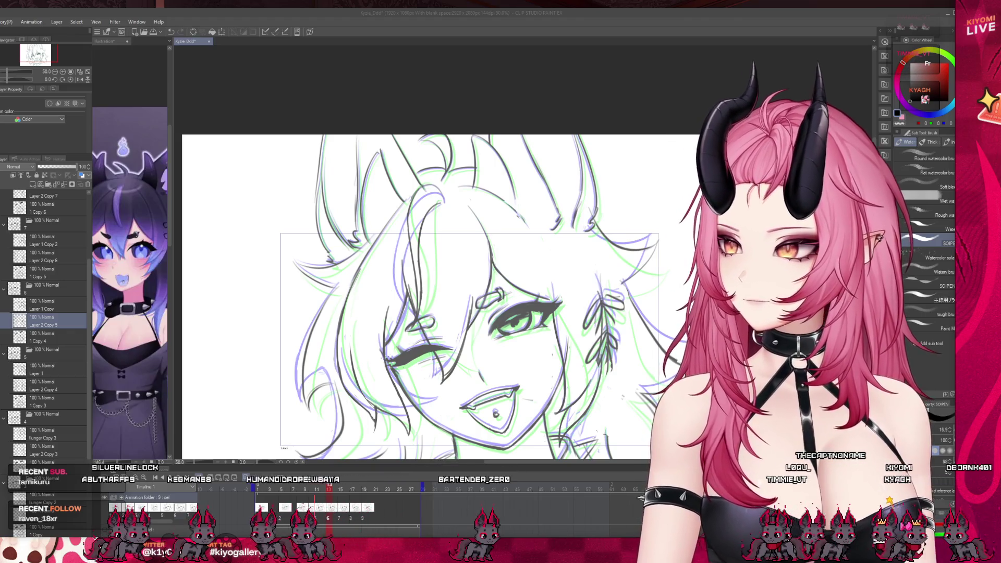
- Draw a dark line on the current frame, then scrub the Timeline to frame 16
scroll(418, 292, down, 2)
scroll(365, 292, up, 2)
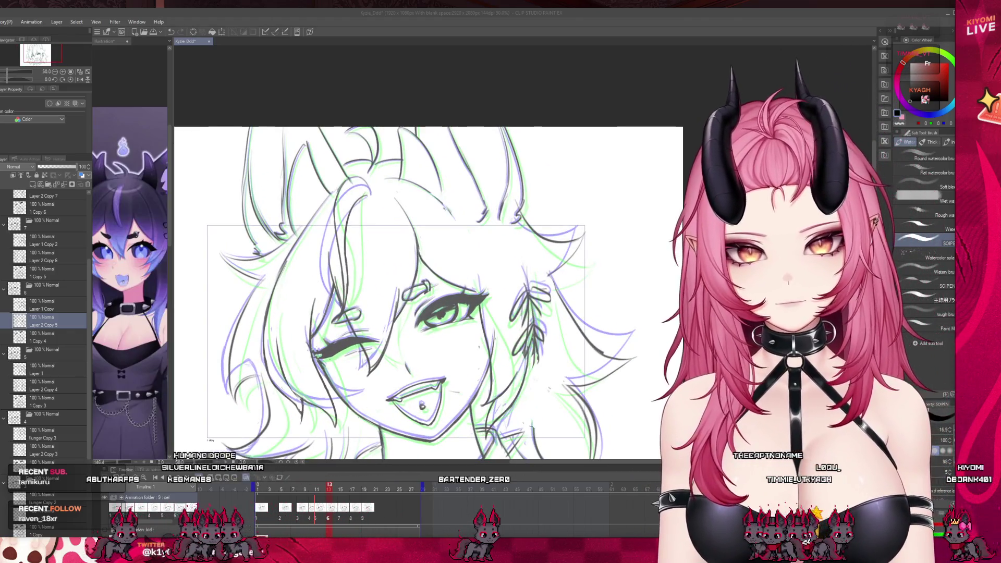
click(264, 274)
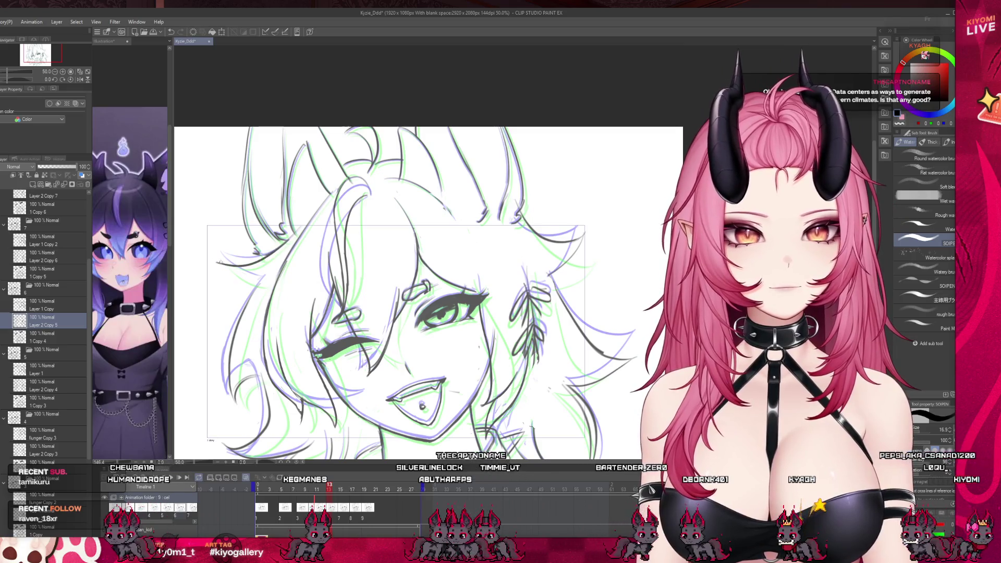
drag(221, 258, 265, 276)
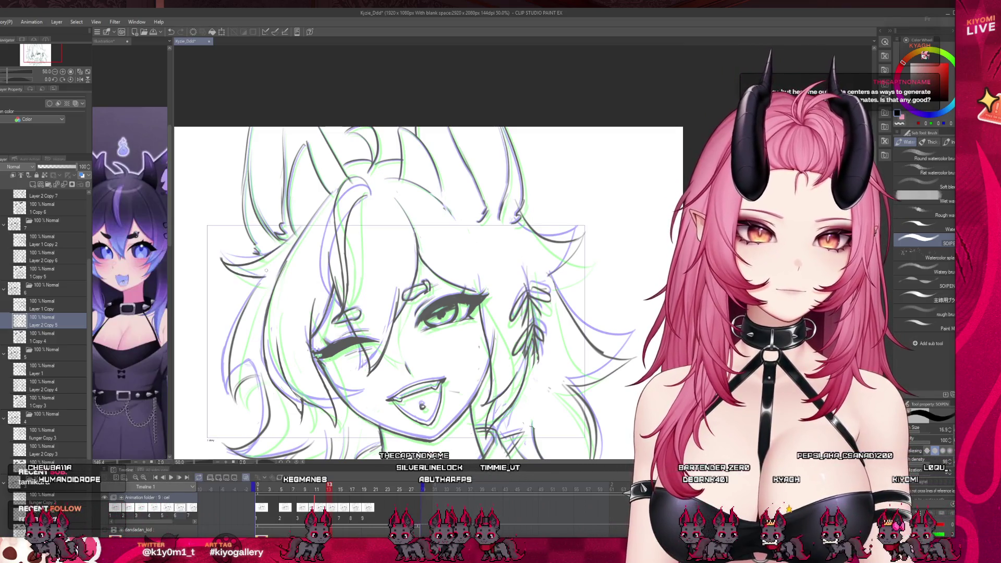
click(321, 488)
drag(321, 489, 347, 489)
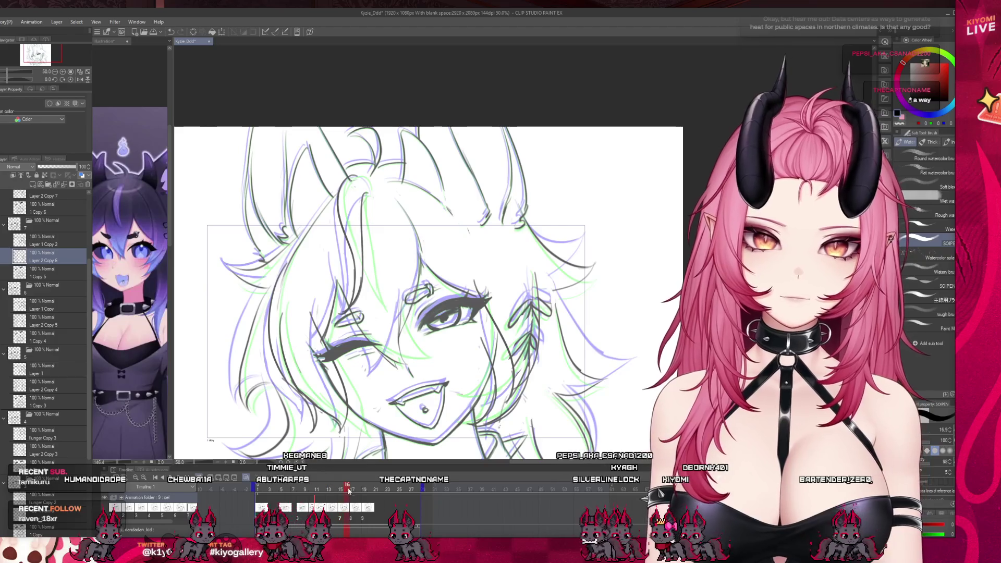
click(342, 515)
scroll(285, 264, down, 2)
key(p)
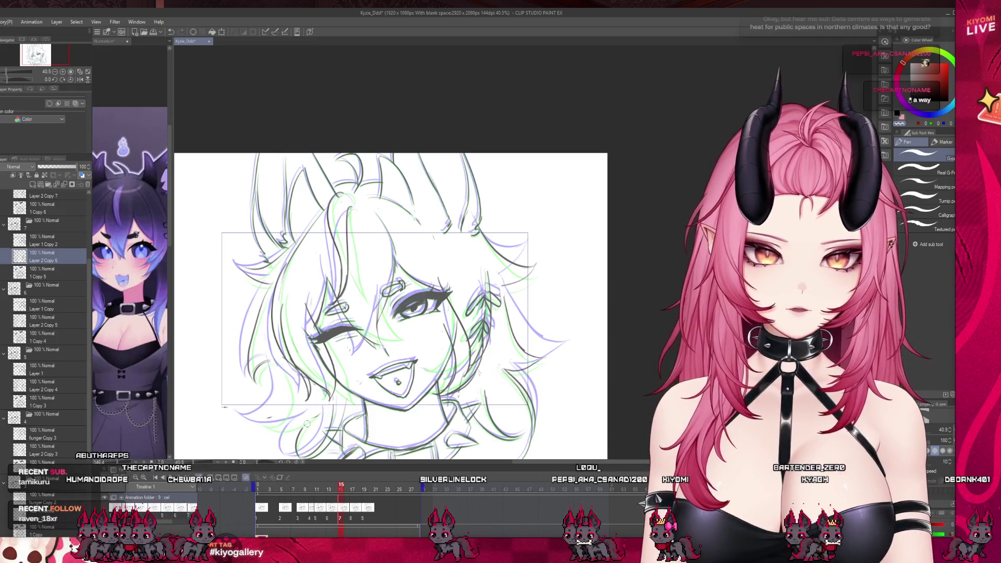
key(b)
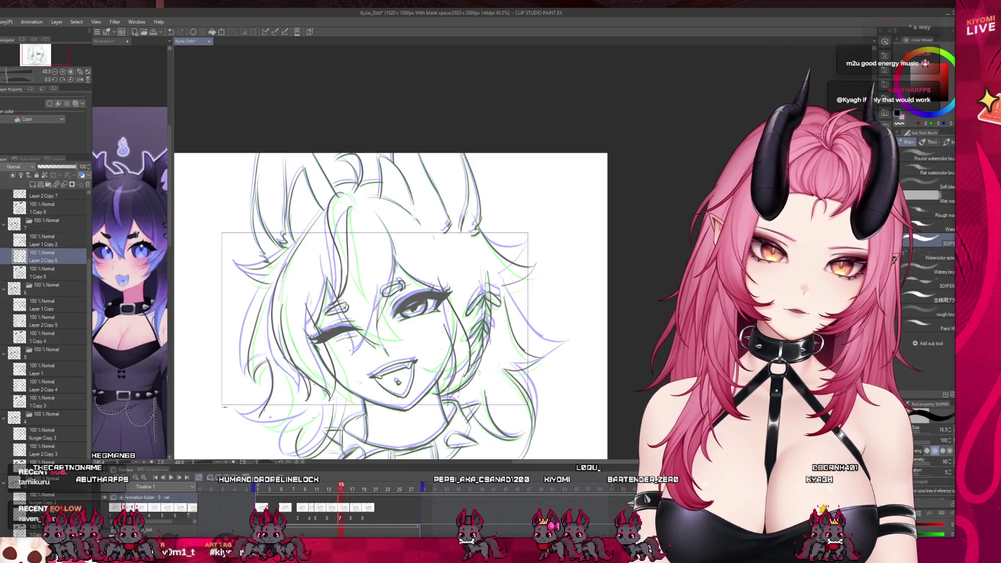
click(330, 487)
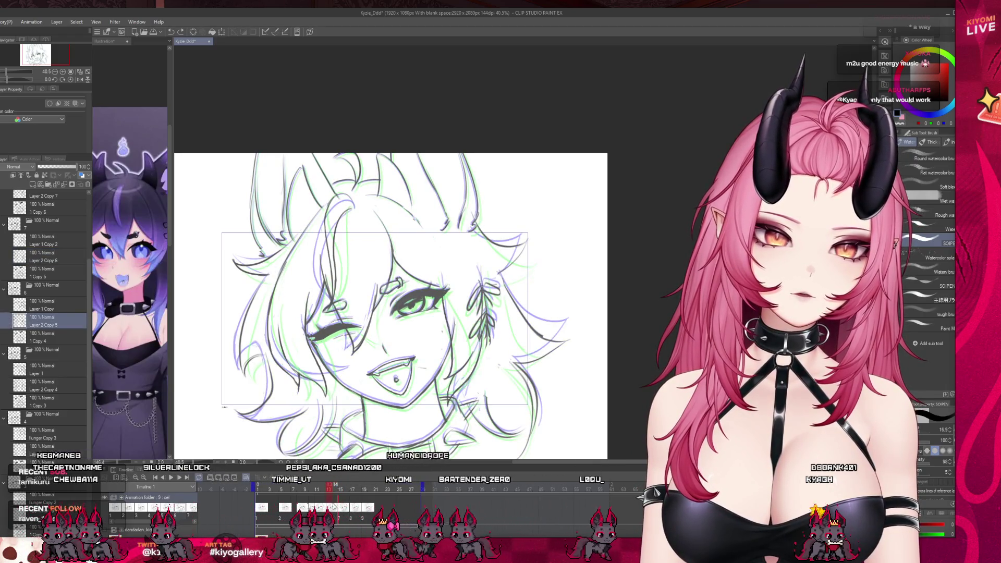
click(324, 488)
click(329, 488)
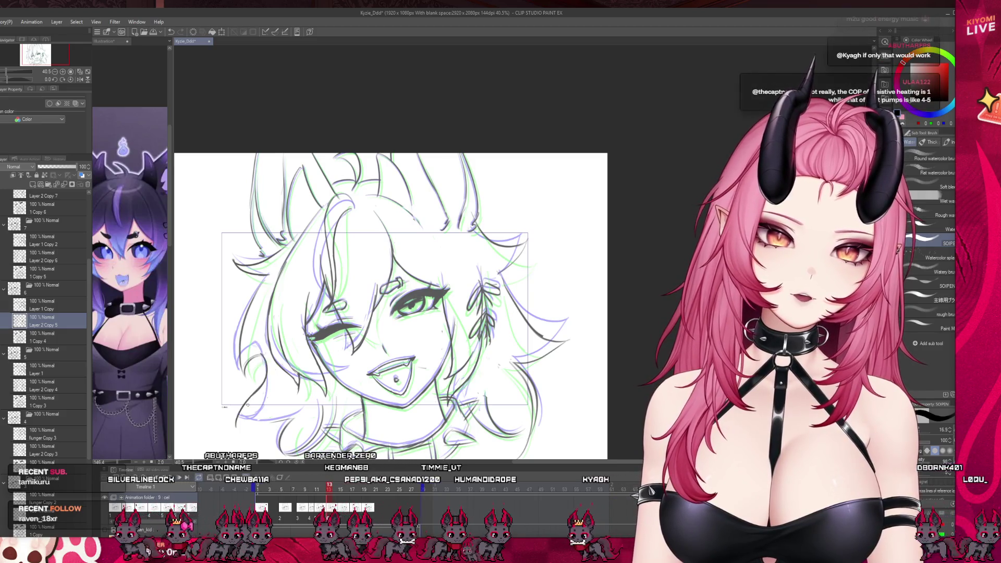
drag(328, 490, 341, 485)
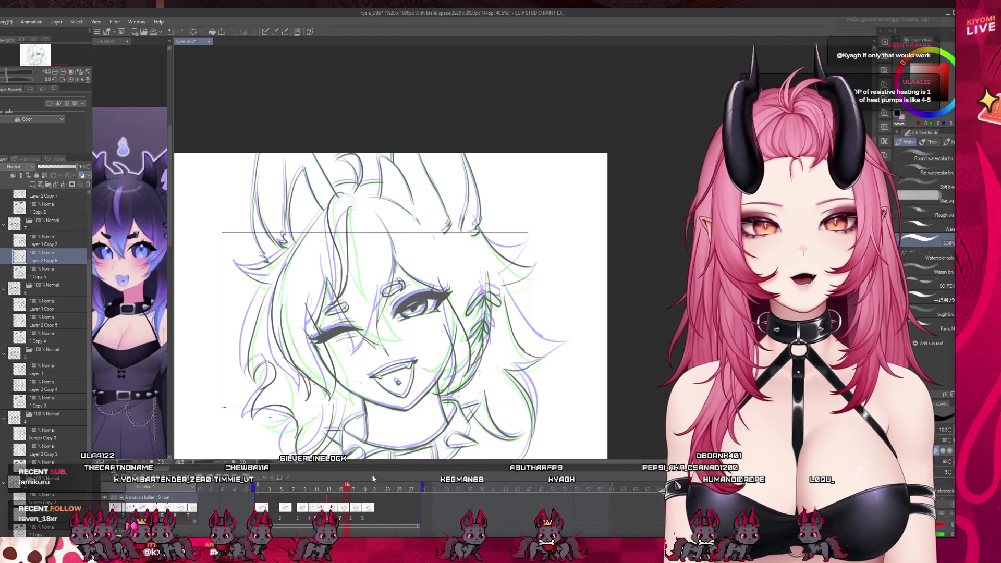
click(363, 490)
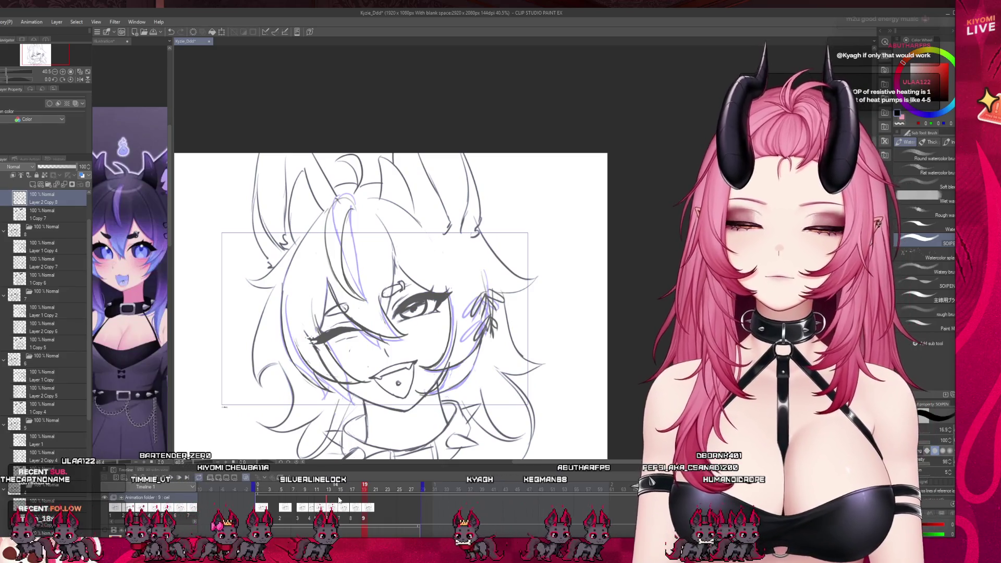
click(360, 490)
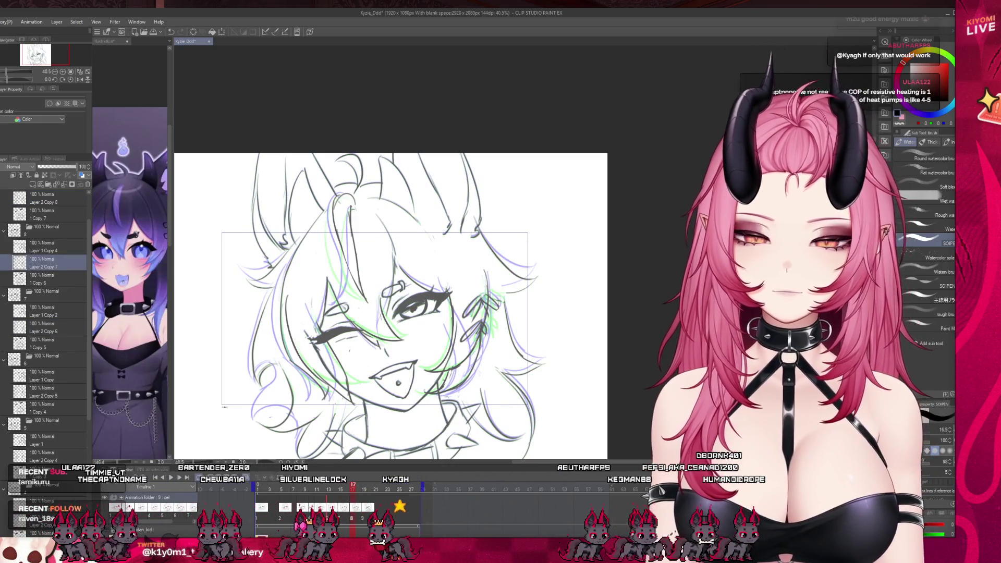
key(p)
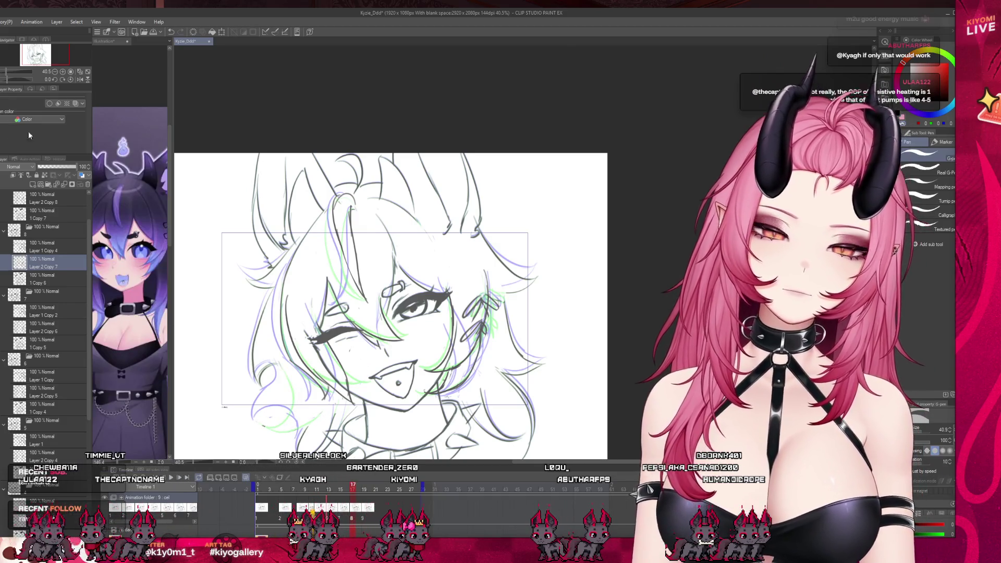
key(b)
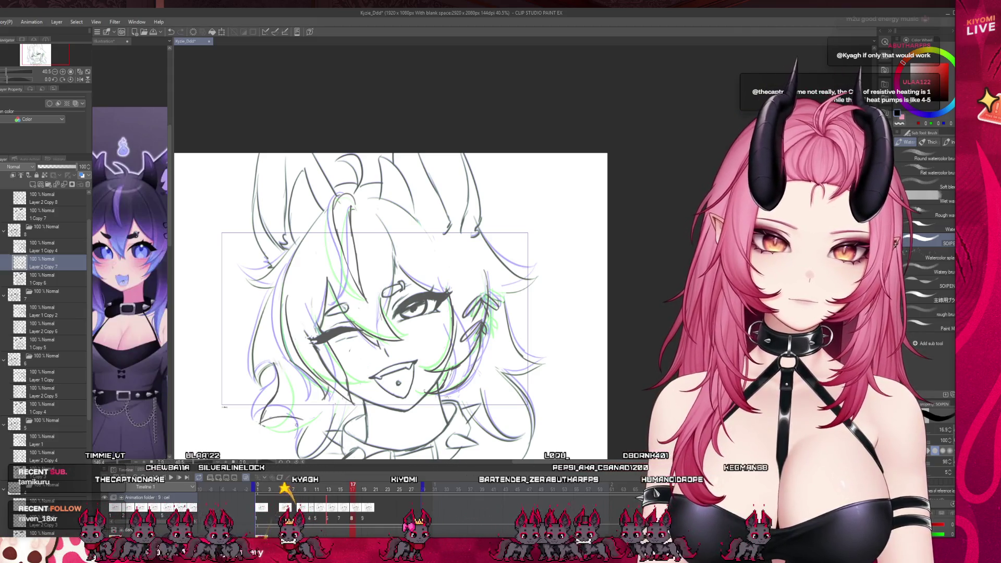
click(381, 490)
key(p)
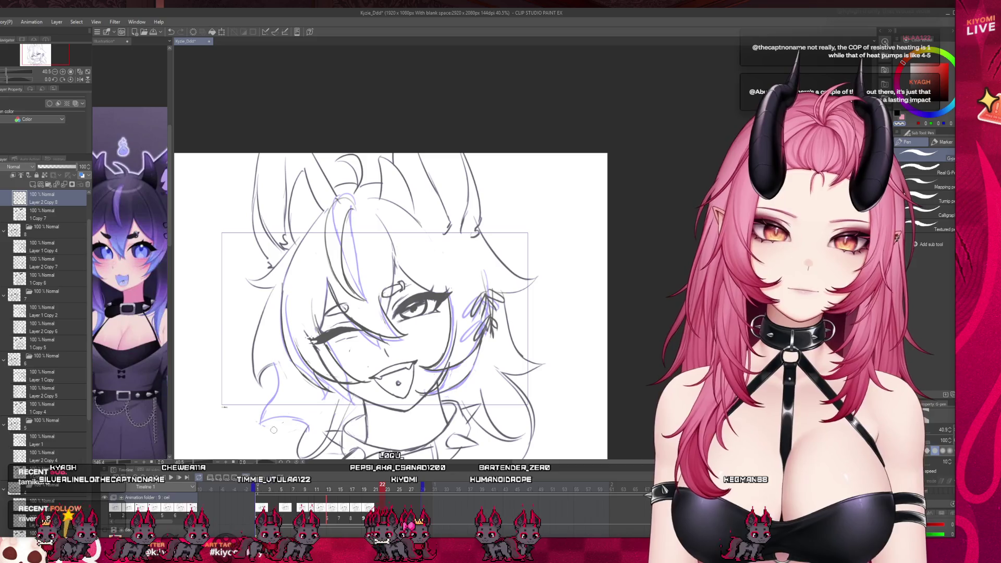
key(b)
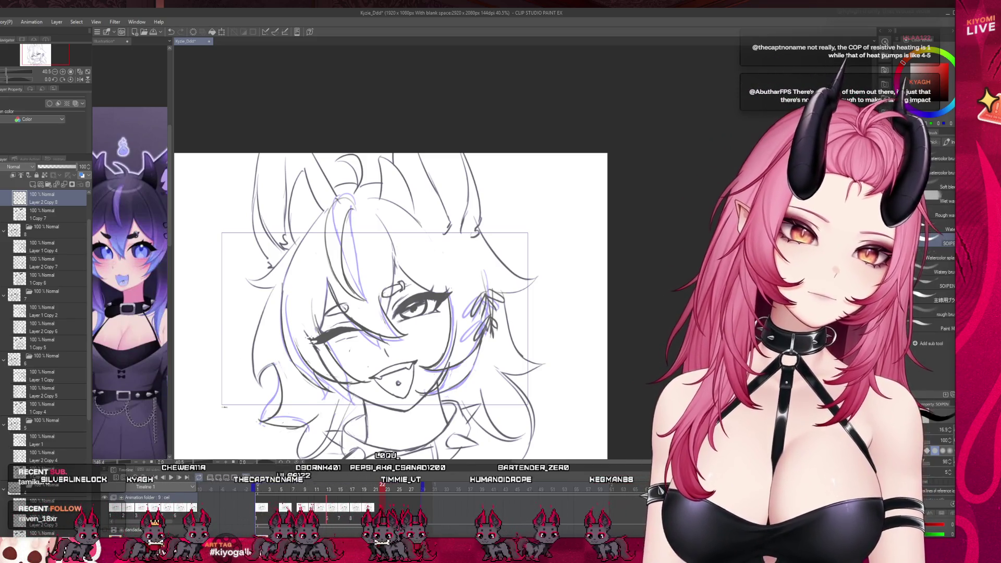
click(172, 479)
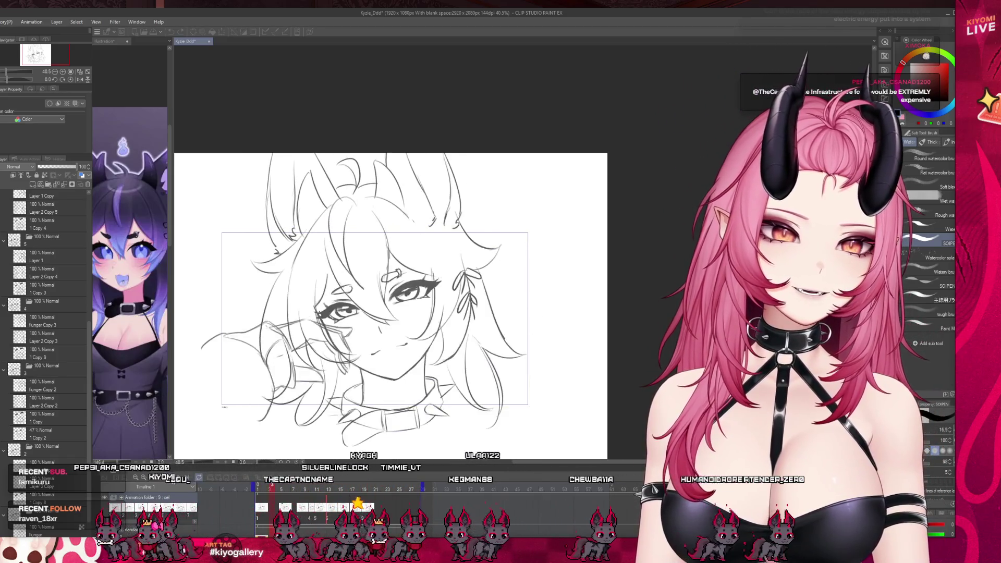
click(172, 478)
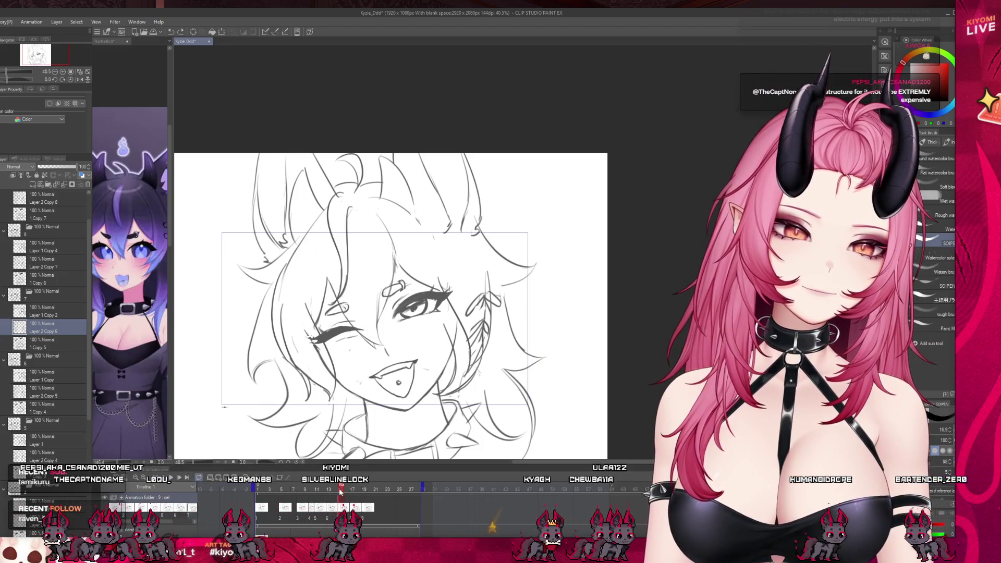
click(319, 491)
mouse_move(320, 491)
mouse_down()
mouse_move(261, 493)
mouse_move(364, 491)
mouse_up()
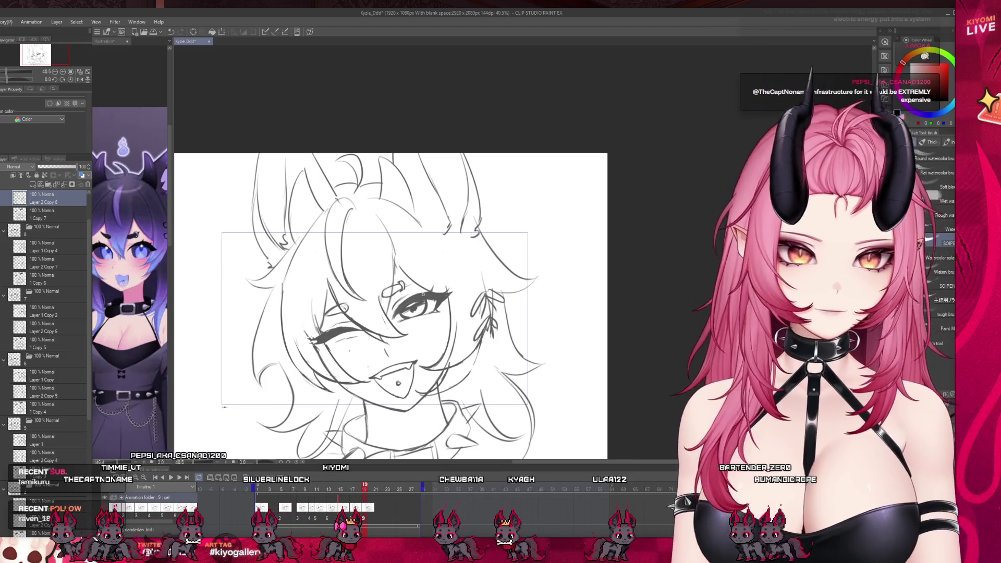
- Zoom out on the sketch and scrub the playhead back to frame 6, then forward to frame 13
scroll(300, 364, up, 2)
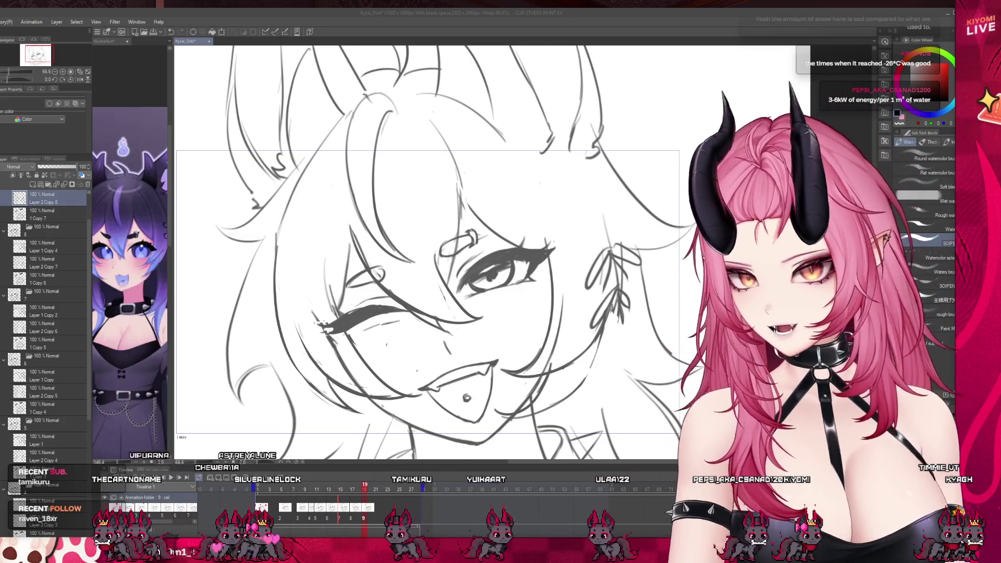
key(ctrl+minus)
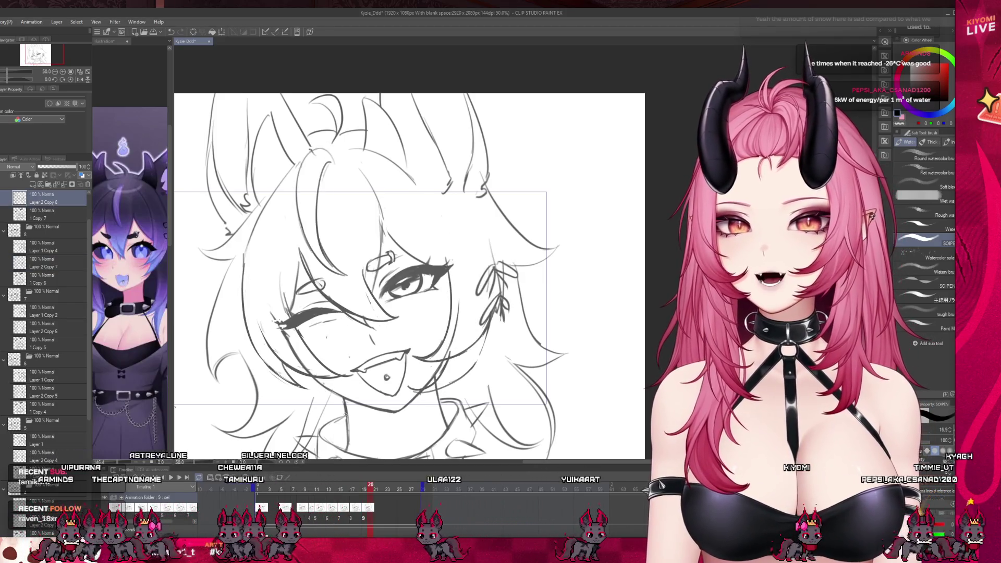
scroll(374, 314, up, 2)
scroll(52, 266, up, 2)
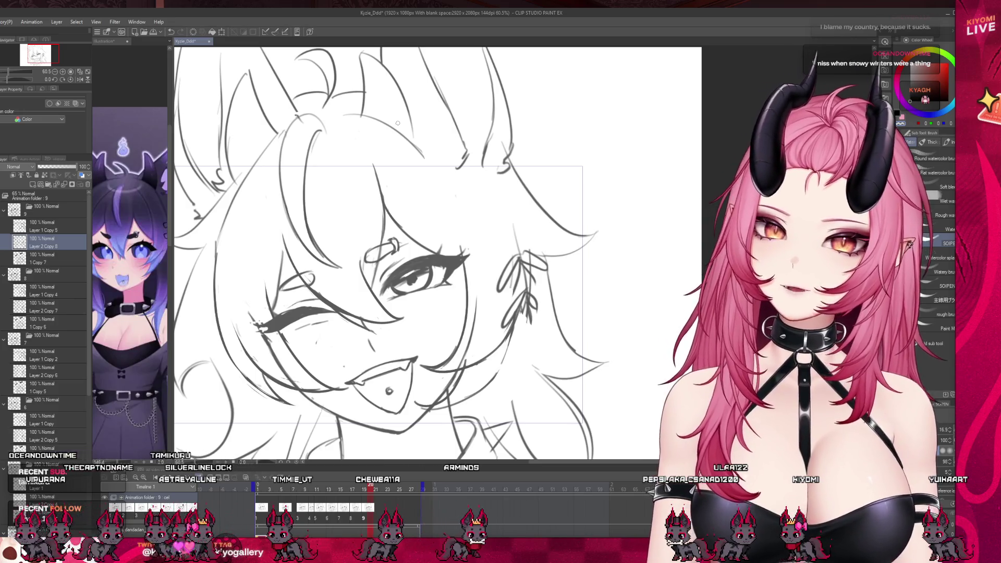
scroll(389, 224, down, 3)
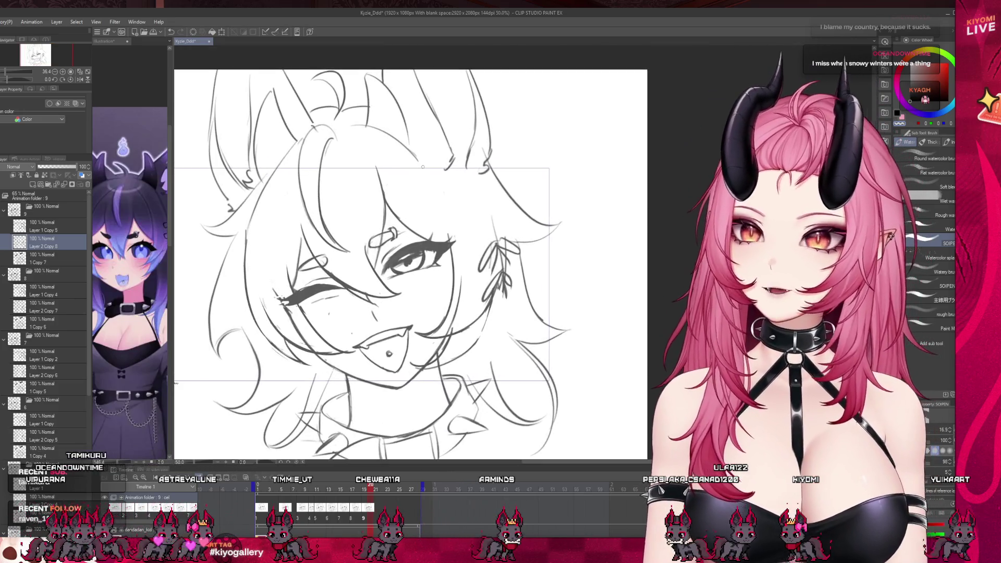
scroll(385, 122, up, 2)
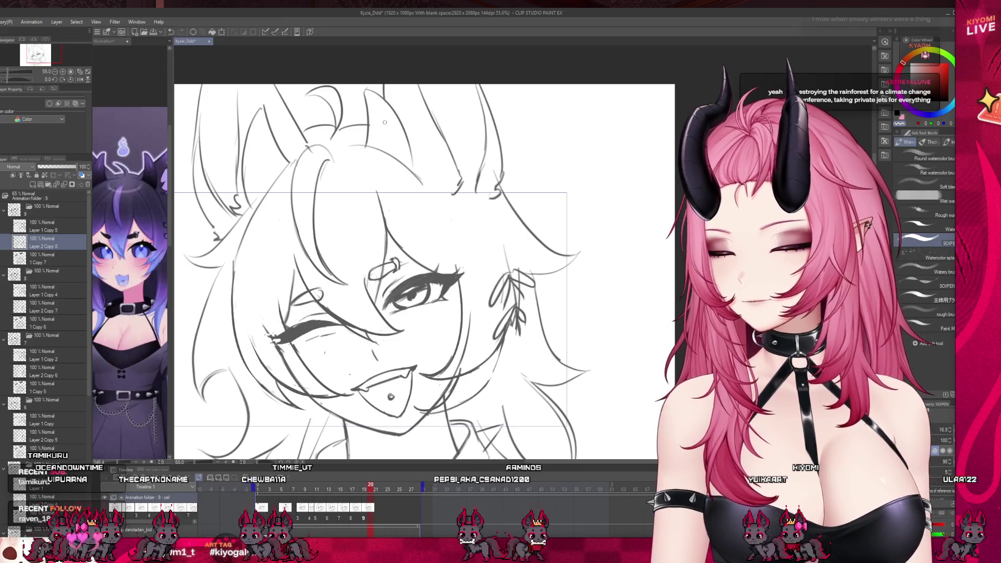
scroll(385, 122, down, 1)
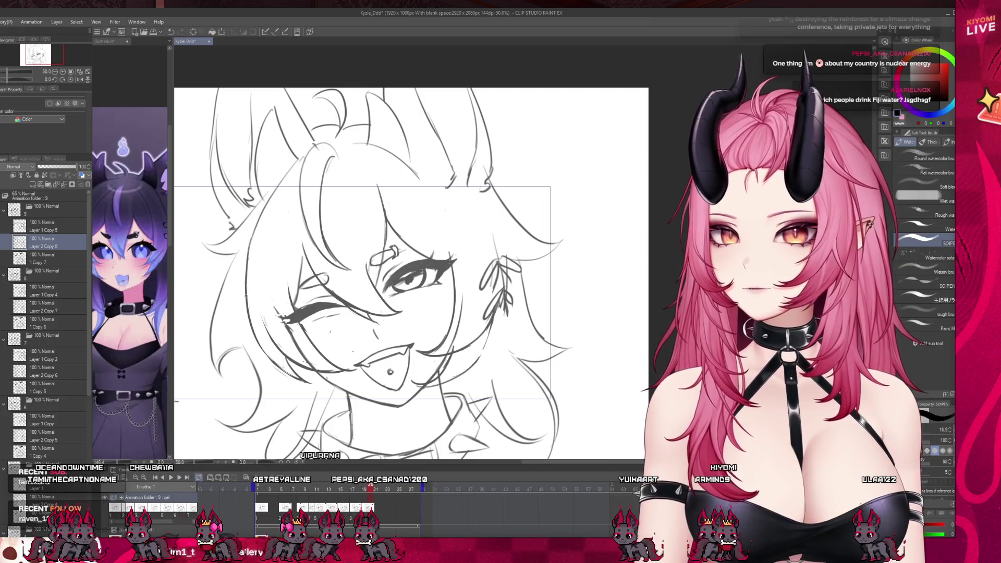
scroll(278, 305, down, 1)
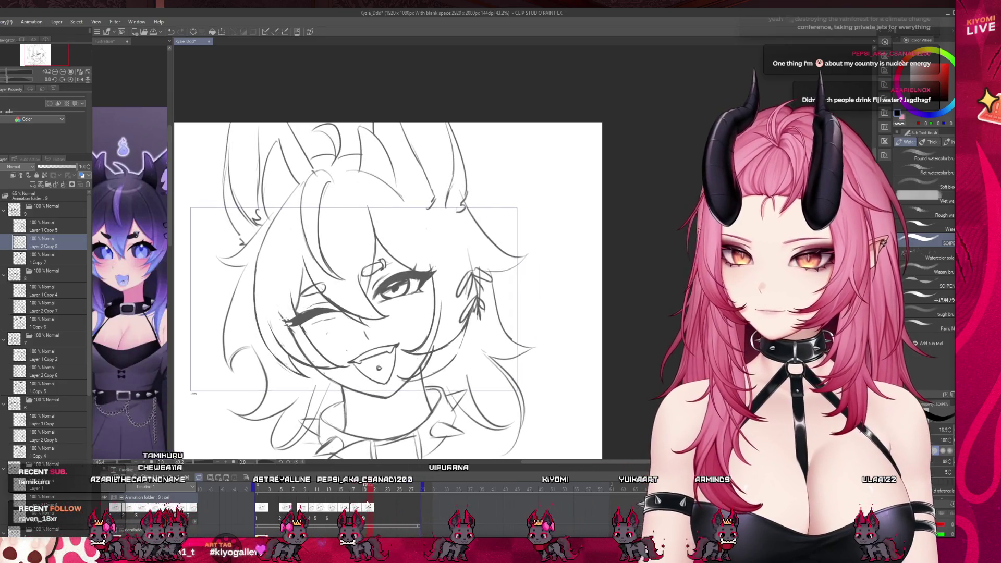
mouse_move(330, 489)
mouse_down()
mouse_move(287, 488)
mouse_move(317, 519)
mouse_up()
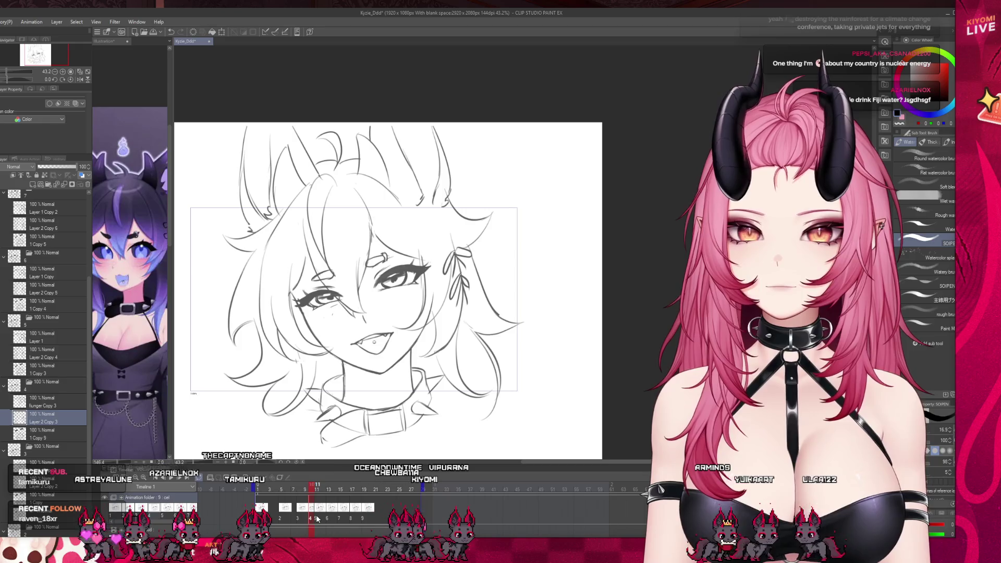
mouse_move(316, 519)
mouse_down()
mouse_move(383, 513)
mouse_move(314, 515)
mouse_move(328, 515)
mouse_up()
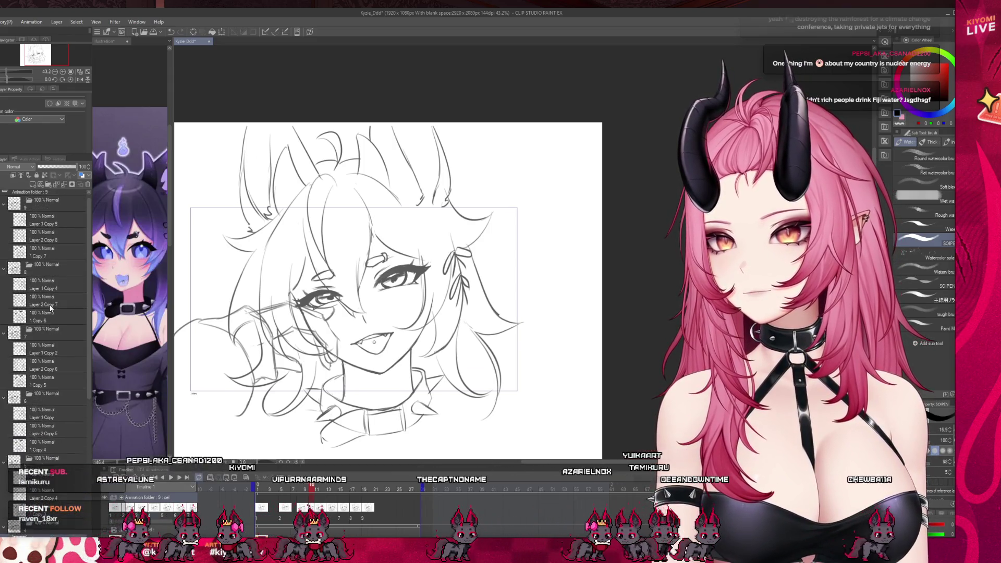
- Collapse animation folders 9 through 1 in the Layer palette, one after another
click(4, 210)
click(4, 226)
click(4, 241)
click(5, 258)
click(4, 274)
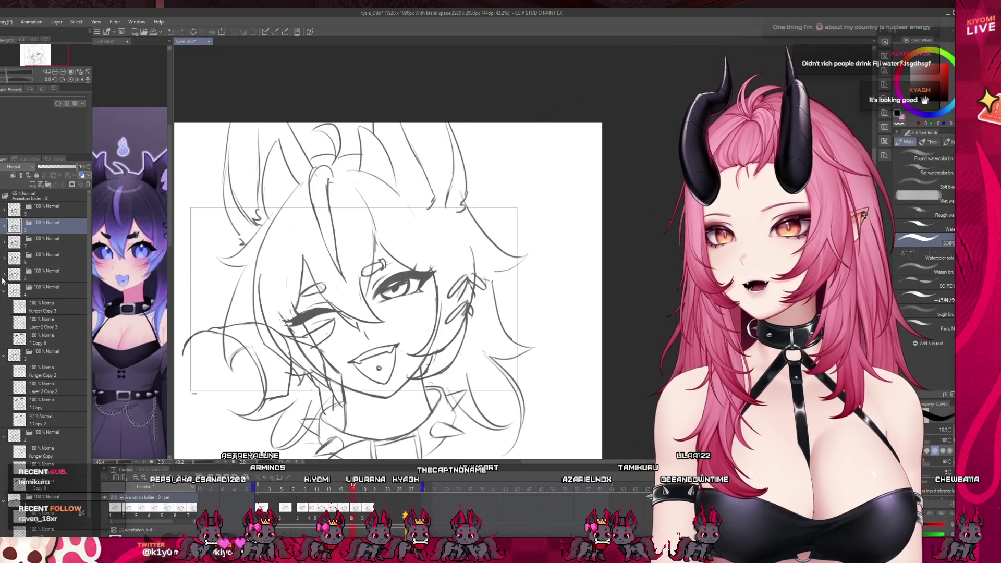
click(4, 290)
click(5, 307)
click(4, 324)
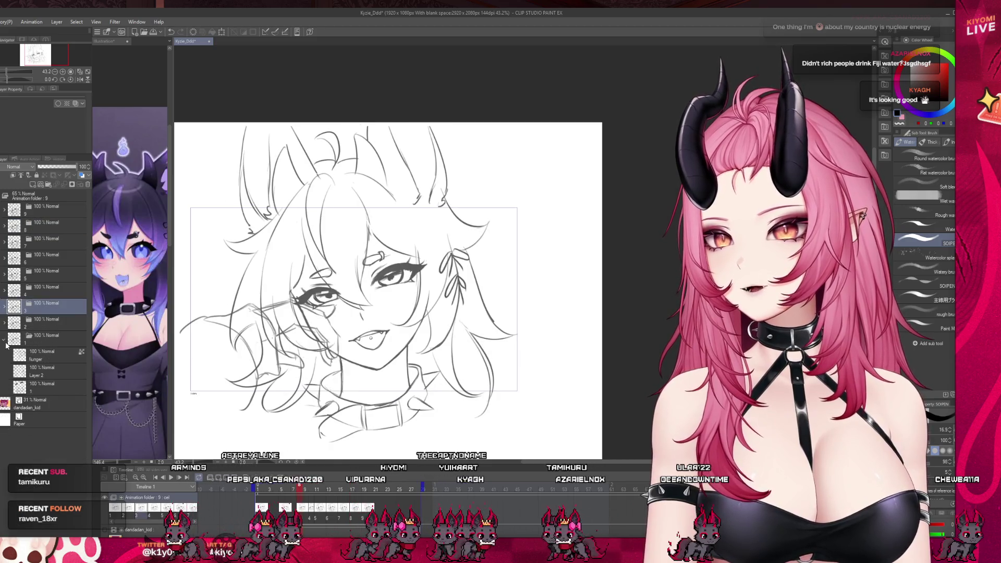
click(4, 340)
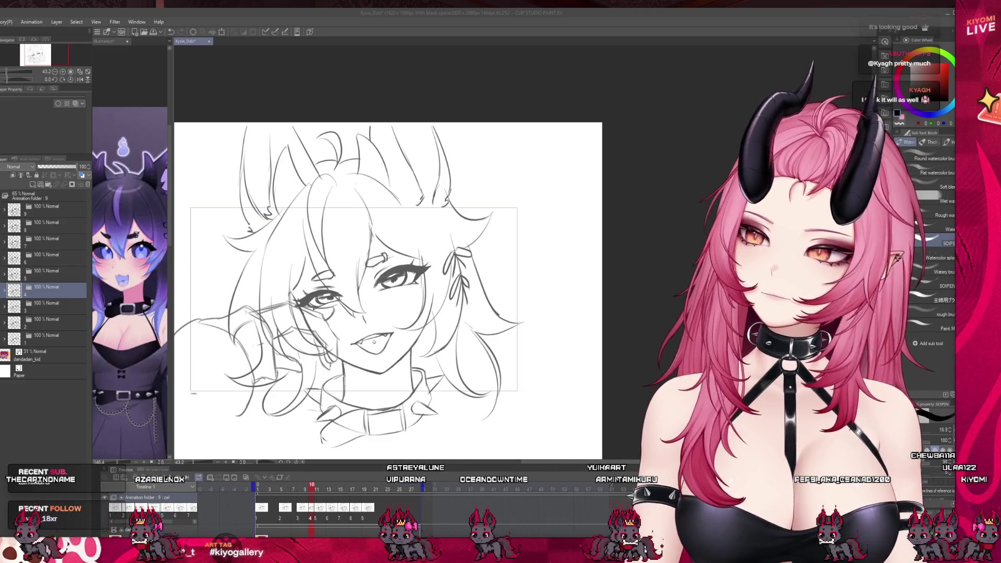
scroll(283, 254, up, 3)
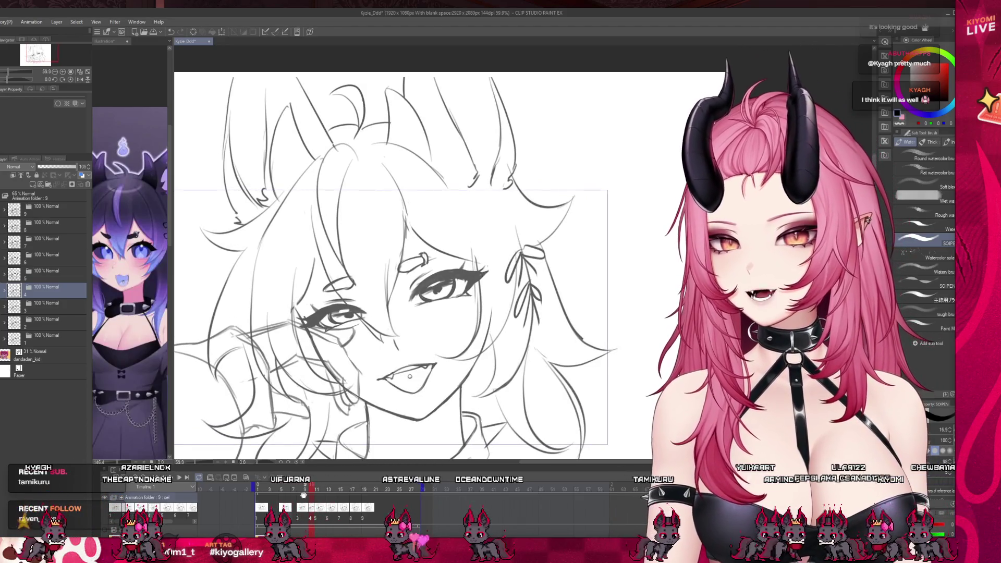
click(313, 508)
click(317, 508)
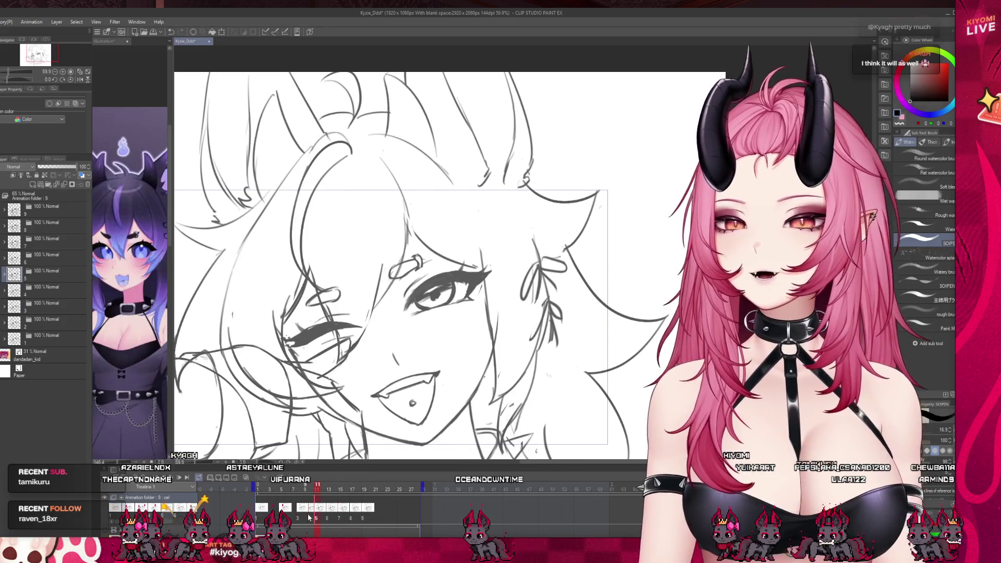
click(311, 509)
key(space)
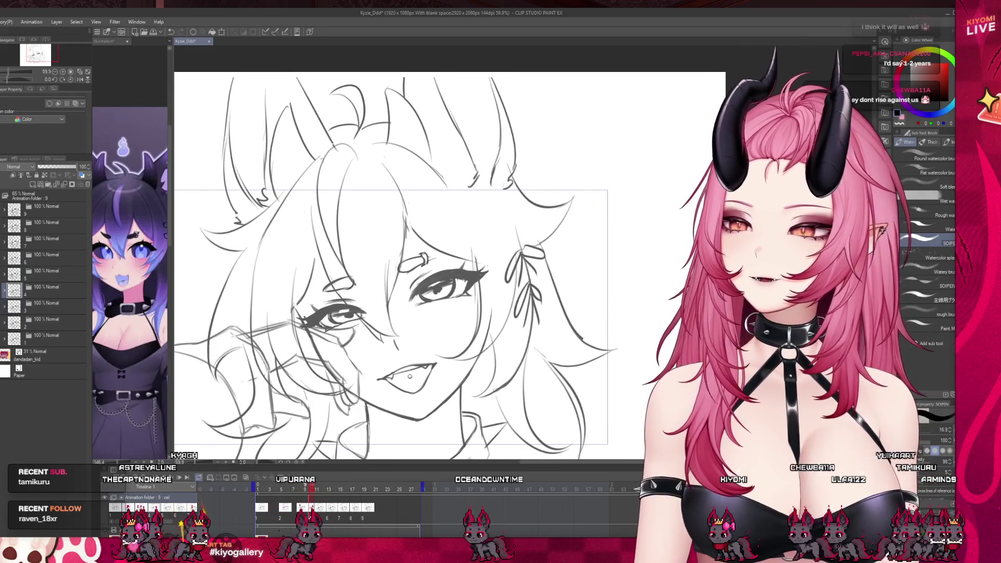
click(284, 497)
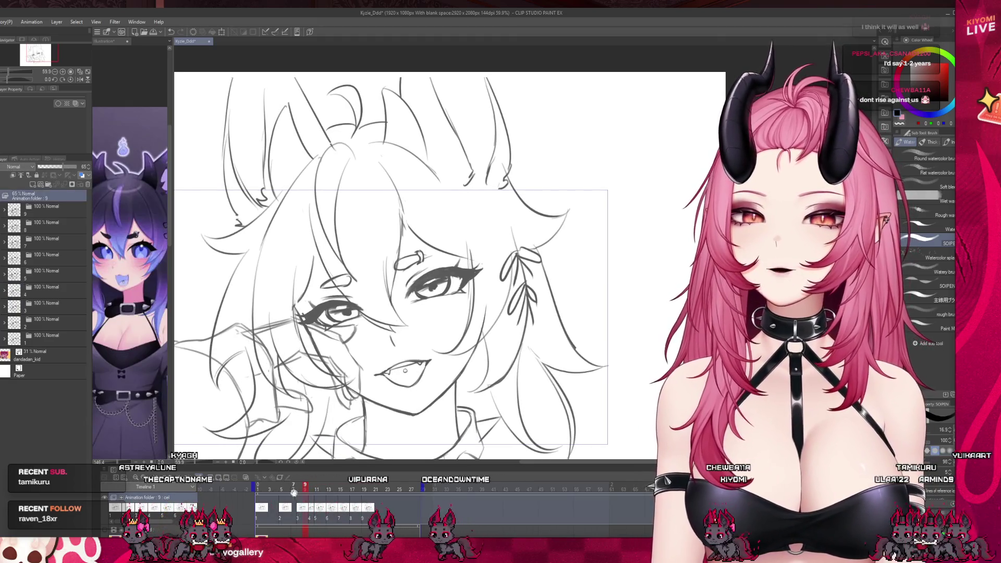
click(282, 506)
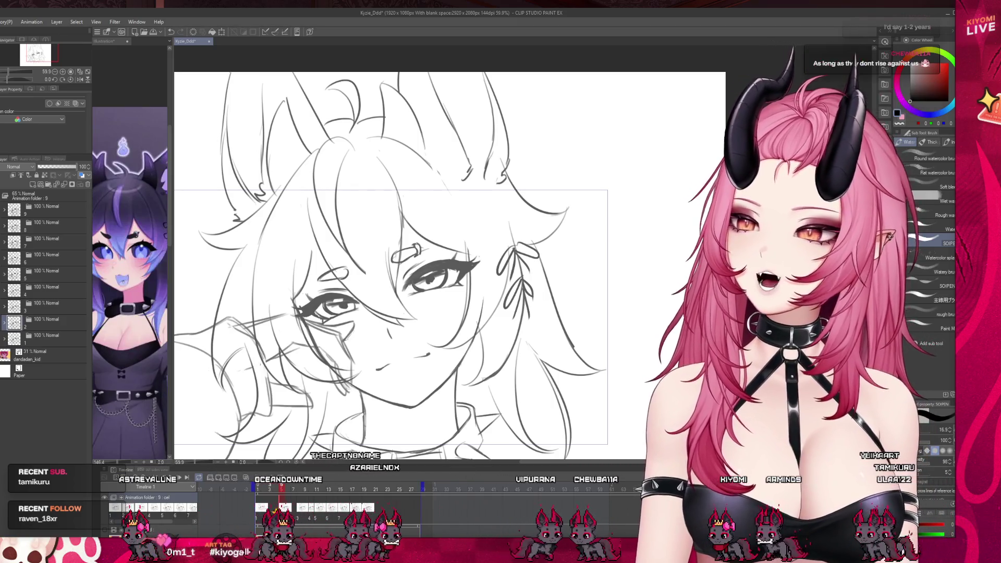
mouse_move(275, 490)
mouse_down()
mouse_move(291, 488)
mouse_move(282, 491)
mouse_up()
mouse_move(301, 491)
mouse_down()
mouse_move(261, 495)
mouse_move(282, 491)
mouse_up()
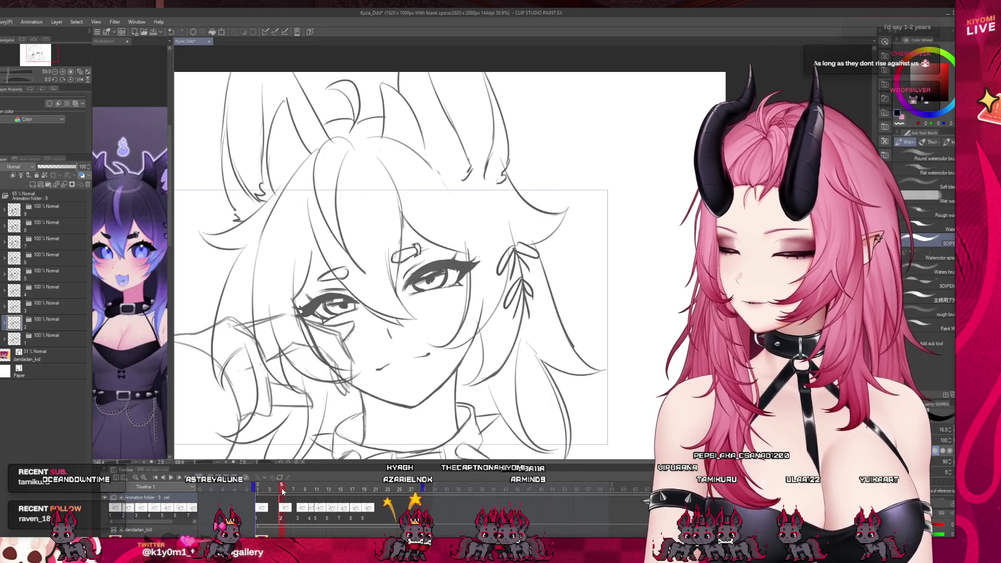
mouse_move(279, 494)
mouse_down()
mouse_move(259, 492)
mouse_move(329, 495)
mouse_move(282, 493)
mouse_up()
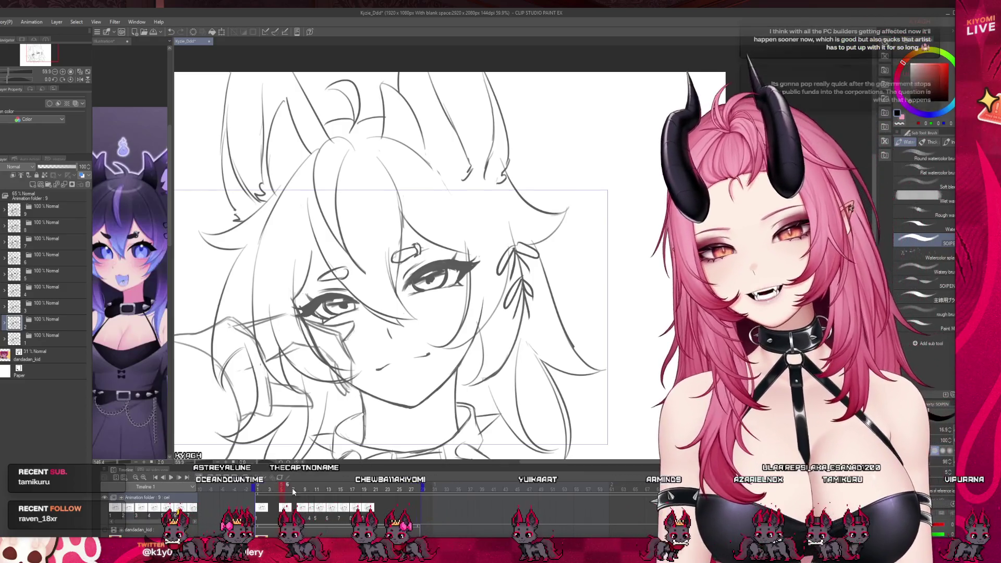
click(171, 478)
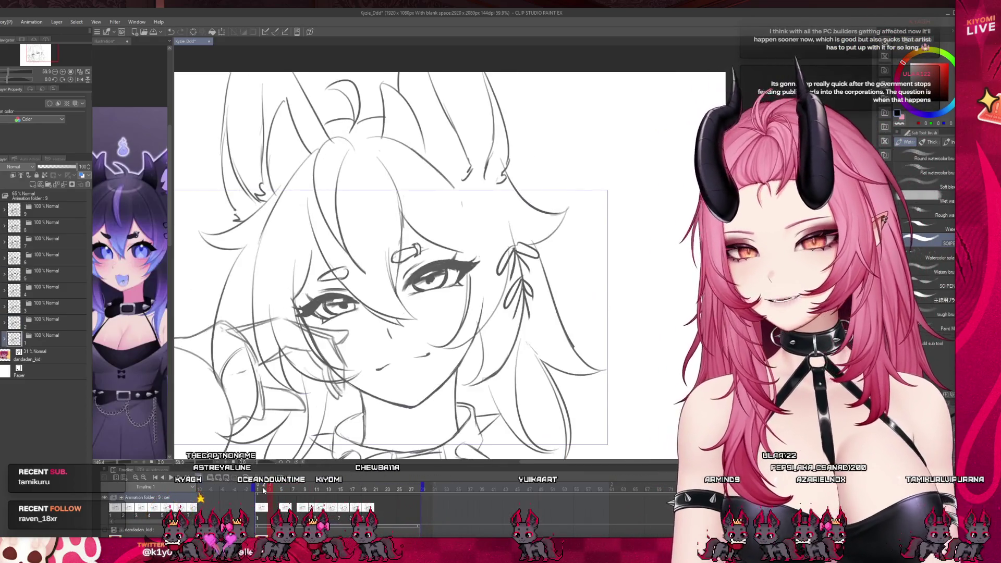
scroll(364, 281, down, 1)
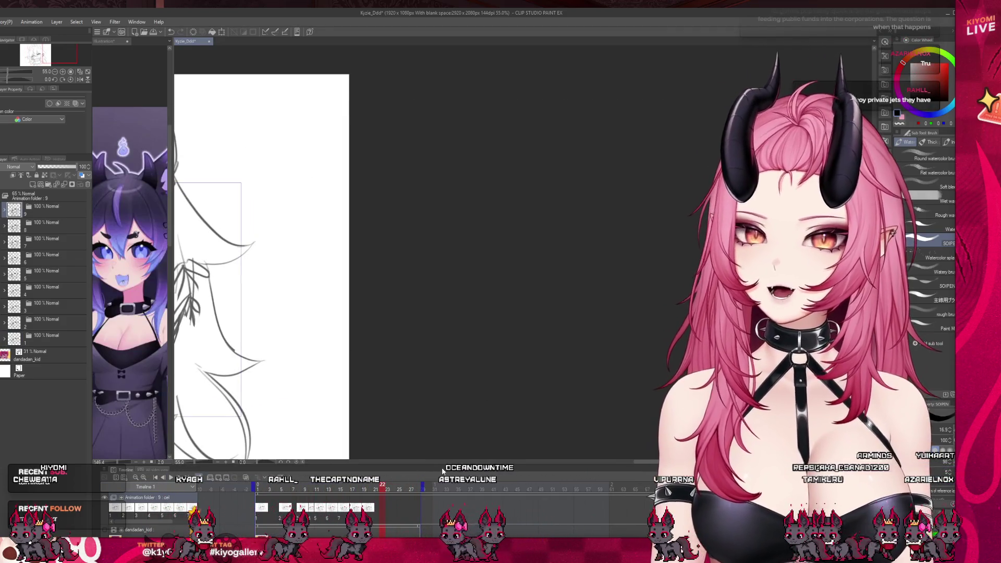
scroll(651, 461, up, 2)
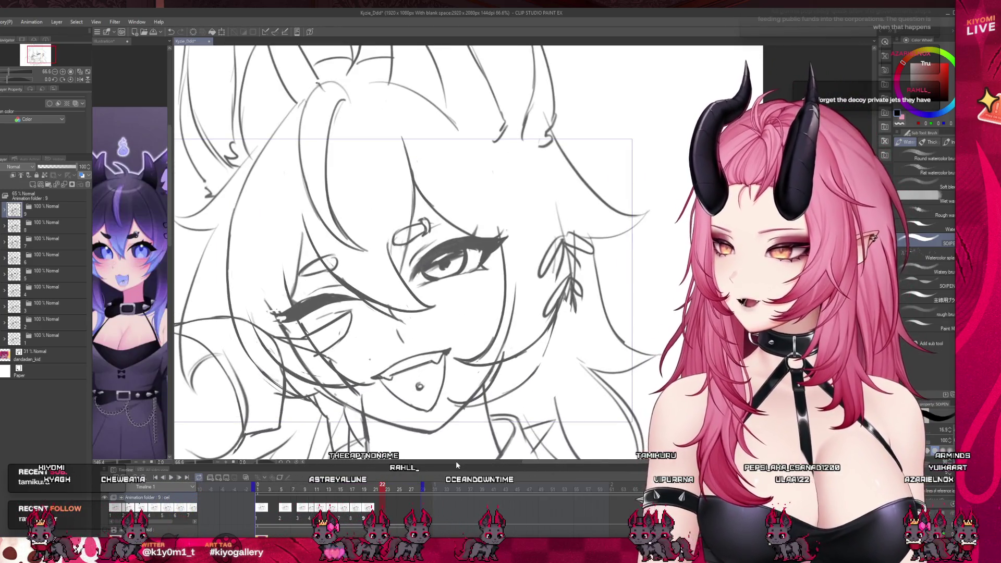
click(293, 490)
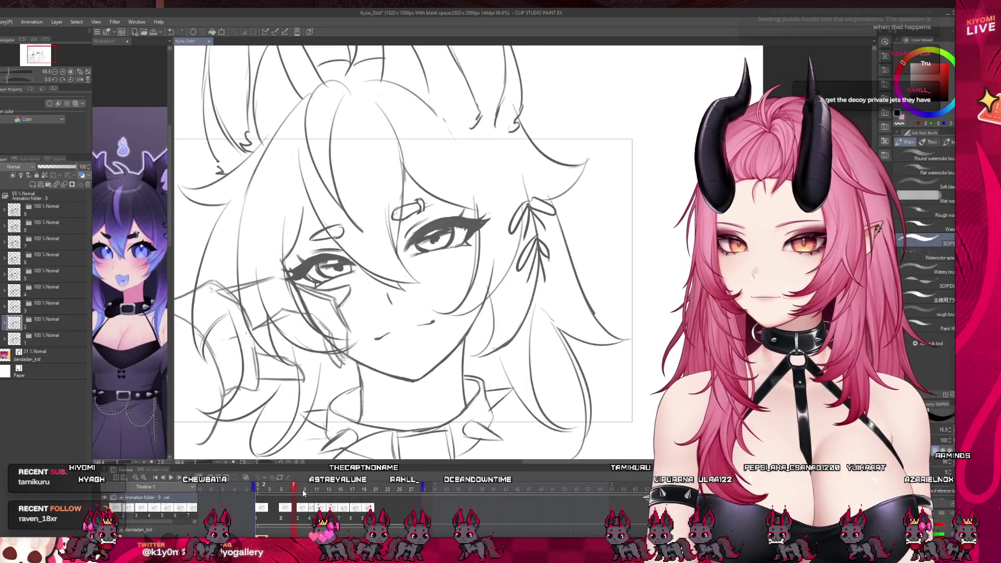
click(304, 491)
click(287, 489)
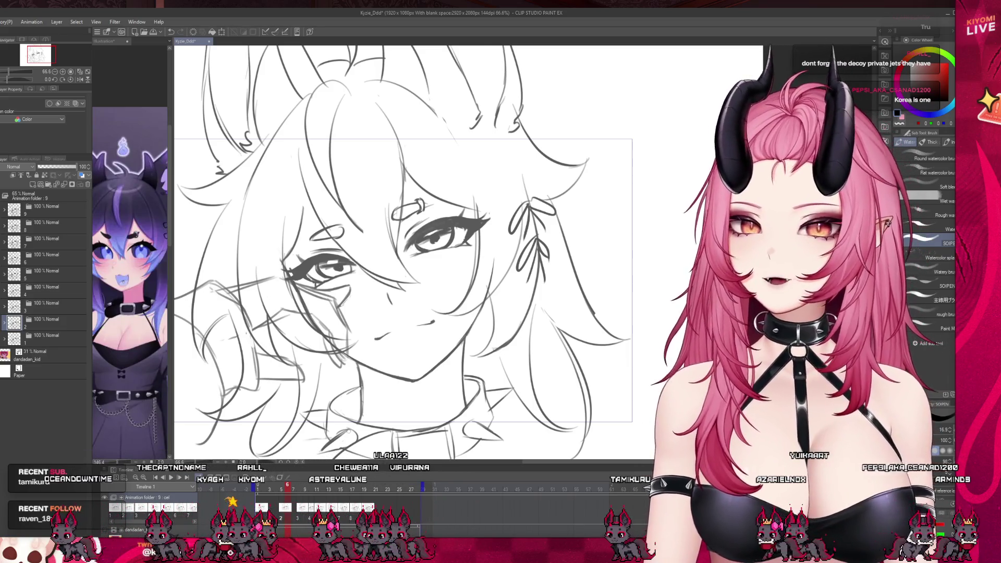
key(ctrl+minus)
scroll(365, 260, up, 1)
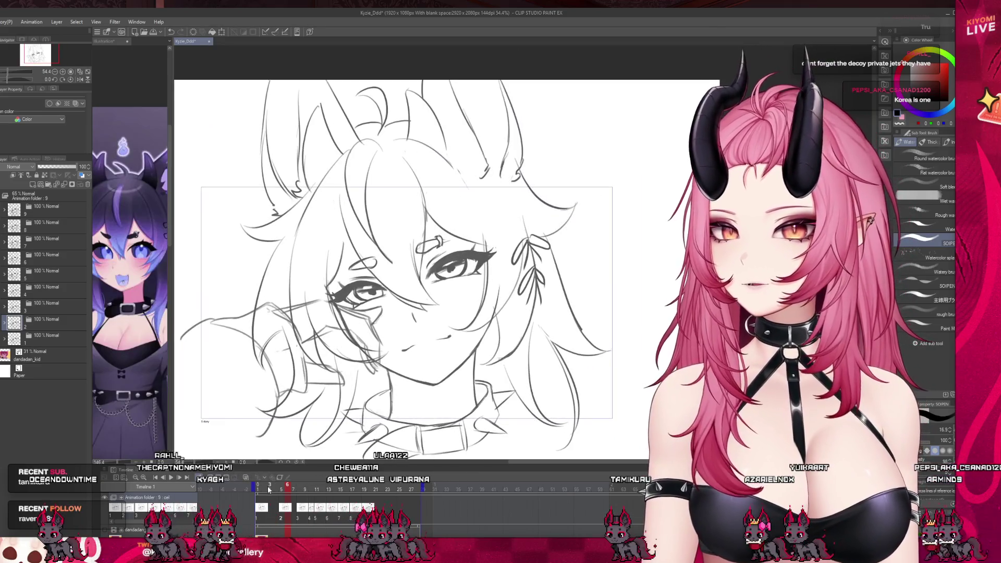
click(244, 510)
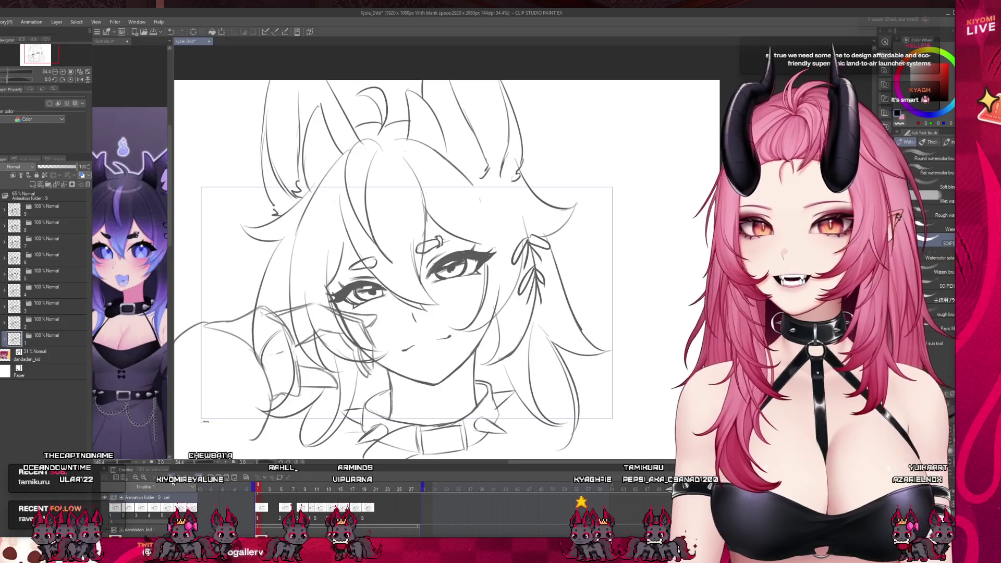
scroll(331, 369, up, 1)
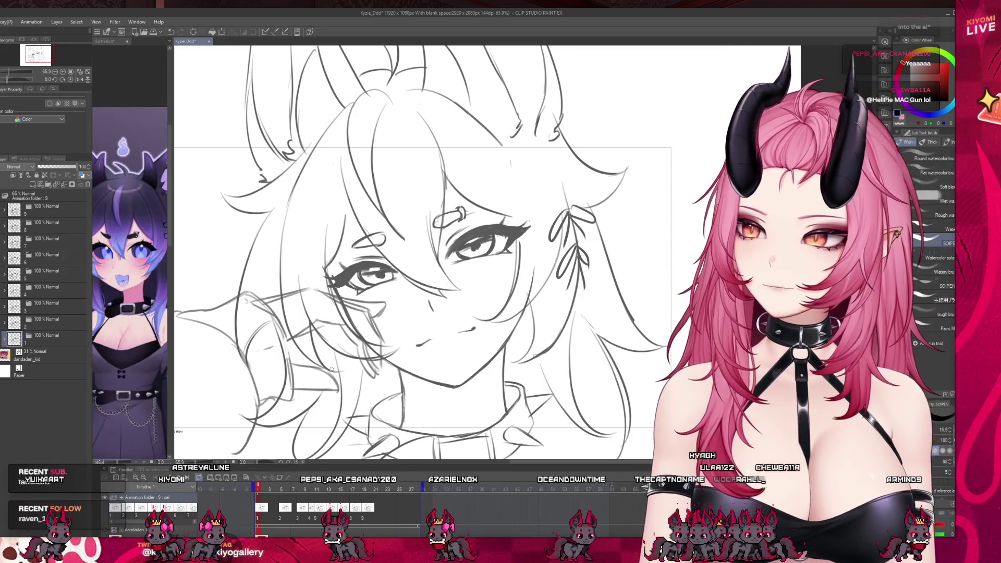
- Expand folder 1 and scrub to the winking, open-mouthed frame
scroll(332, 369, down, 3)
scroll(324, 323, up, 1)
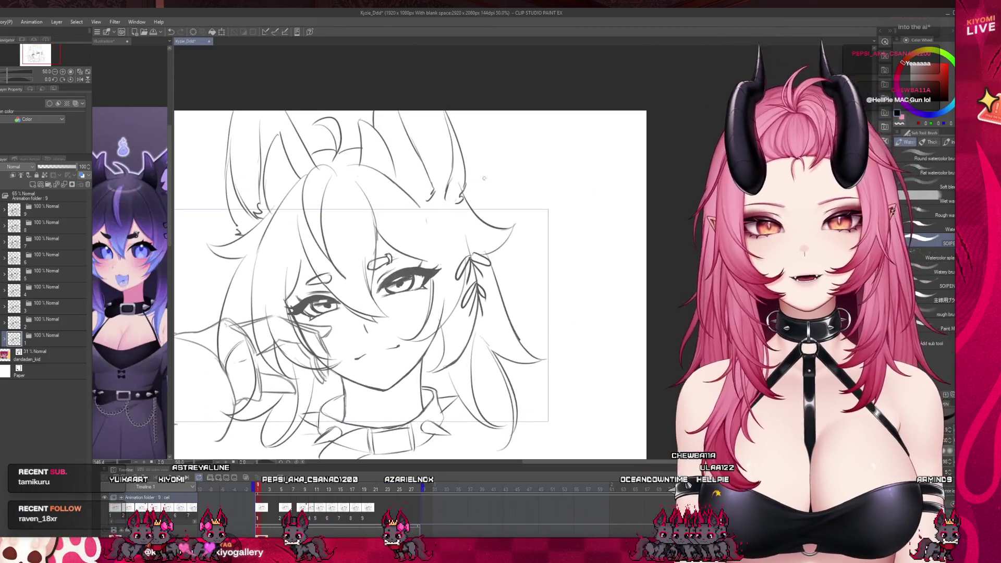
click(5, 339)
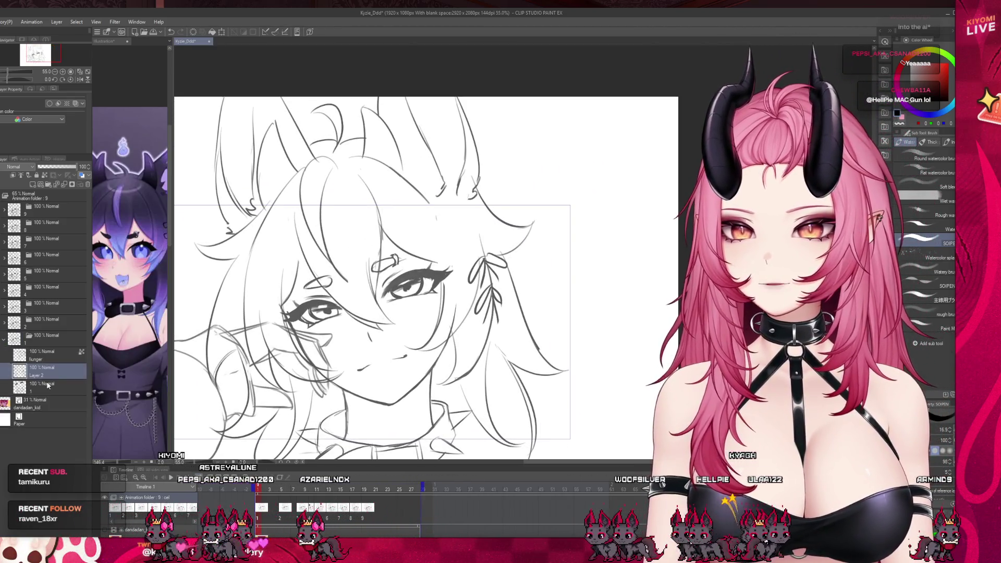
scroll(368, 316, down, 2)
drag(312, 488, 353, 489)
- Play and stop the animation several times, ending back on frame 1
click(169, 479)
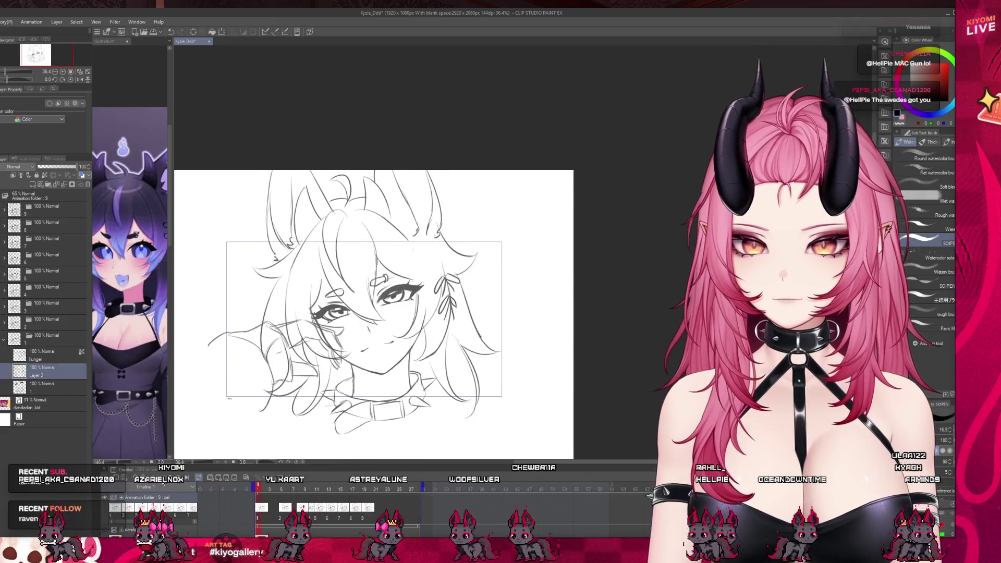
click(169, 479)
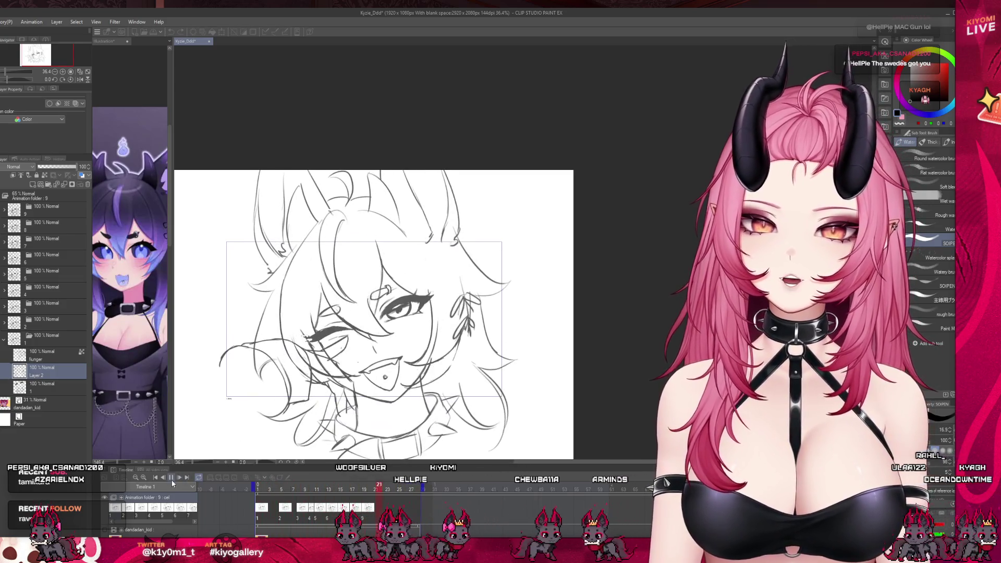
click(256, 490)
key(space)
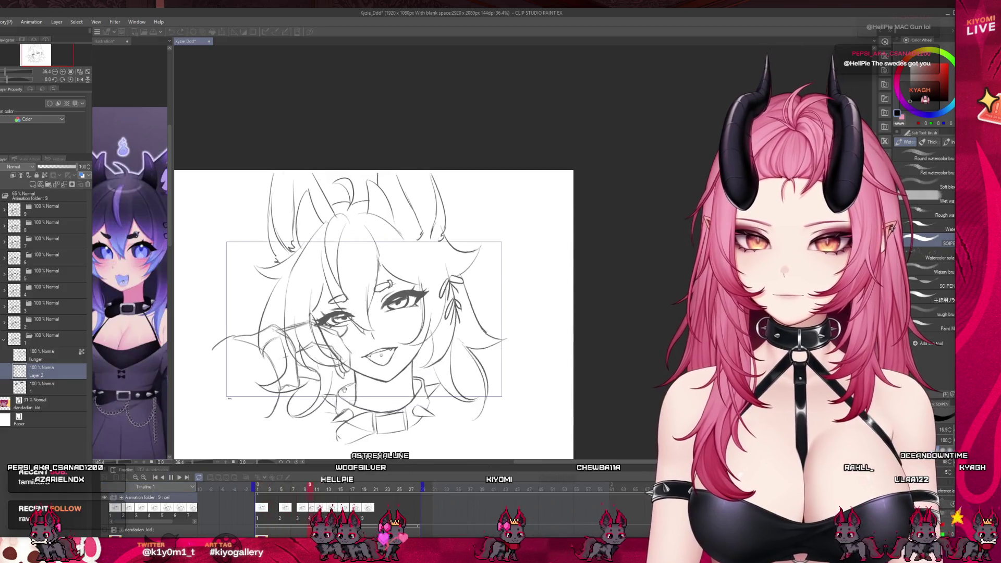
click(257, 493)
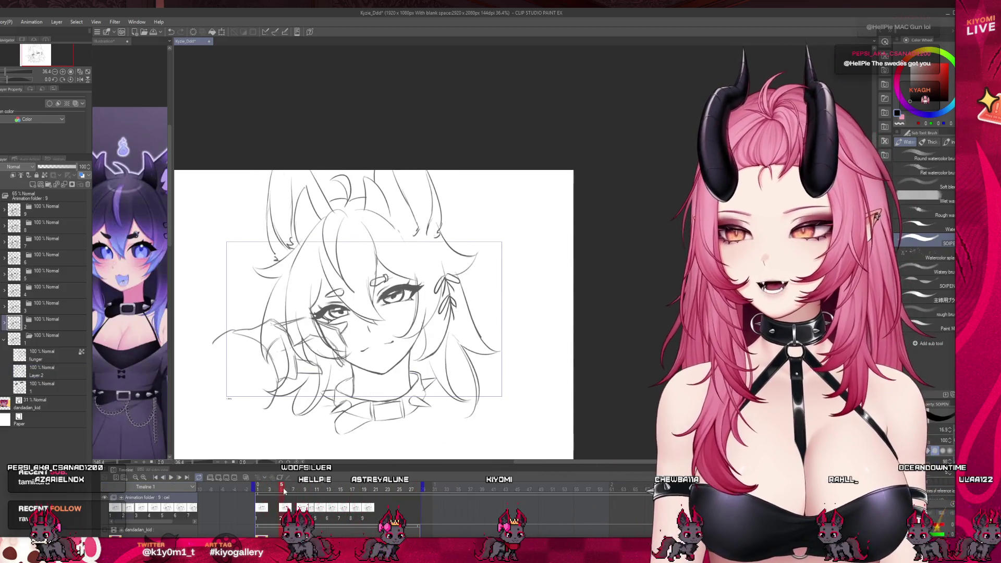
click(171, 478)
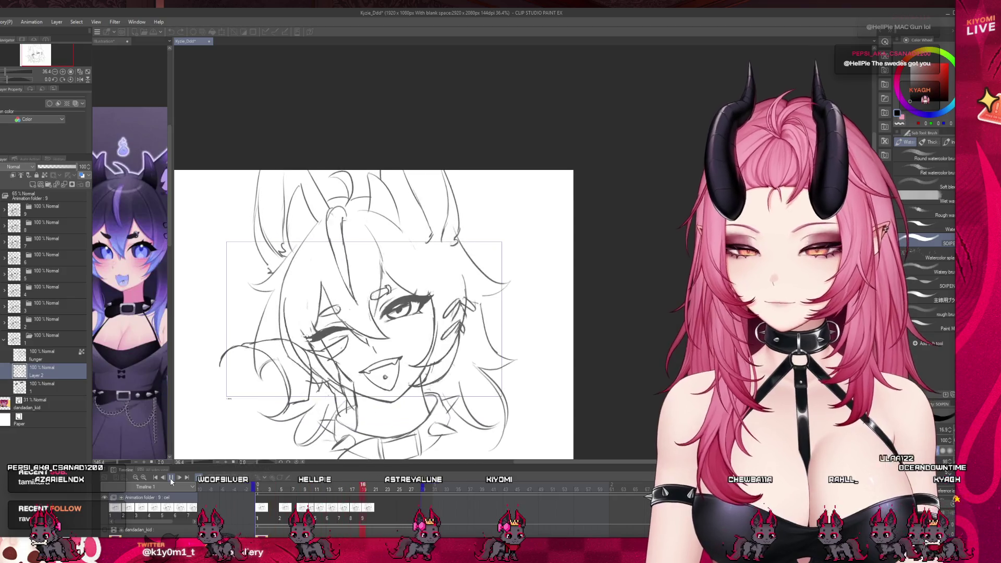
click(257, 490)
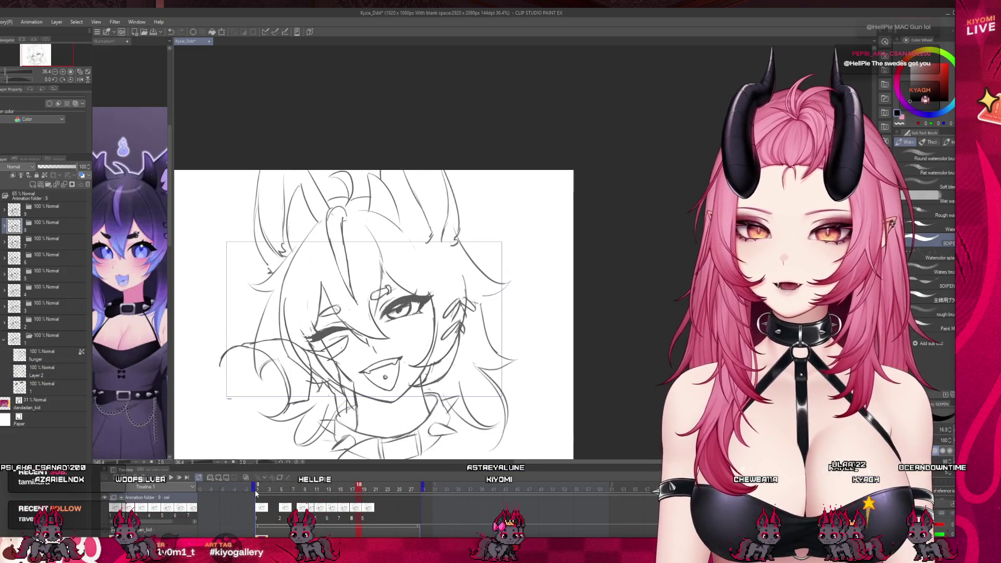
click(171, 478)
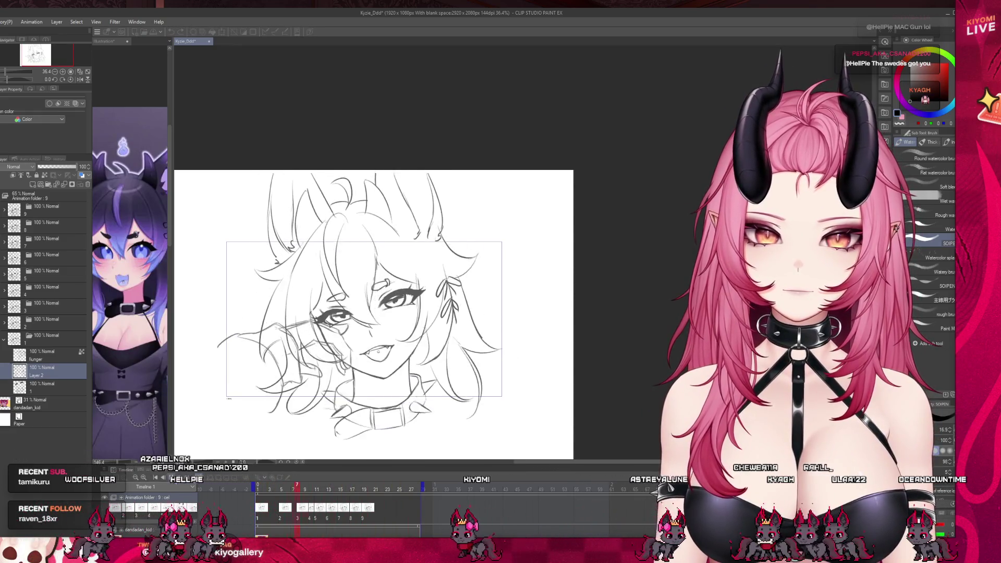
click(259, 488)
click(259, 488)
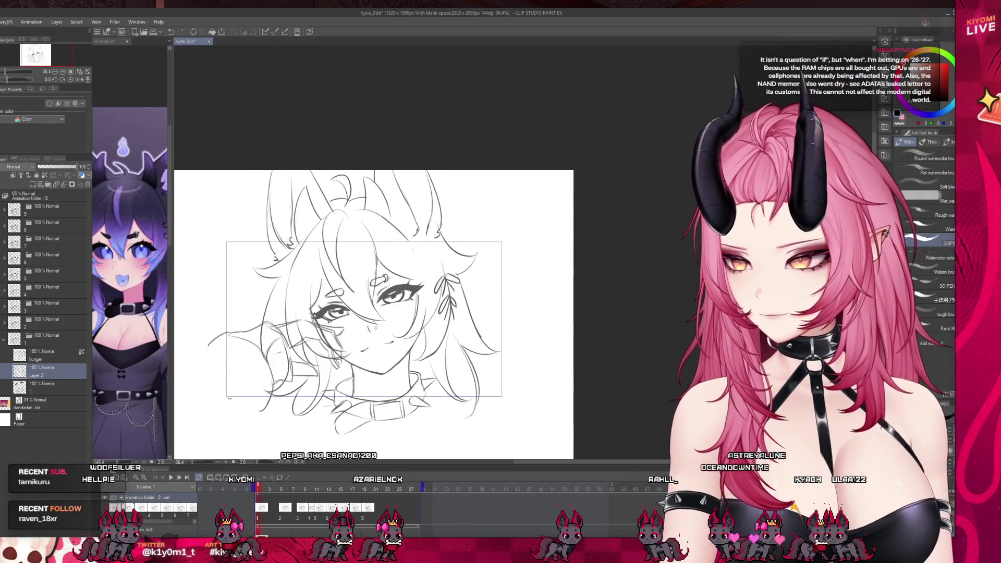
- Zoom out to fit the drawing, collapse folder 1, and show the layer 1 cel at frame 5
key(ctrl+minus)
key(ctrl+minus)
scroll(252, 385, up, 4)
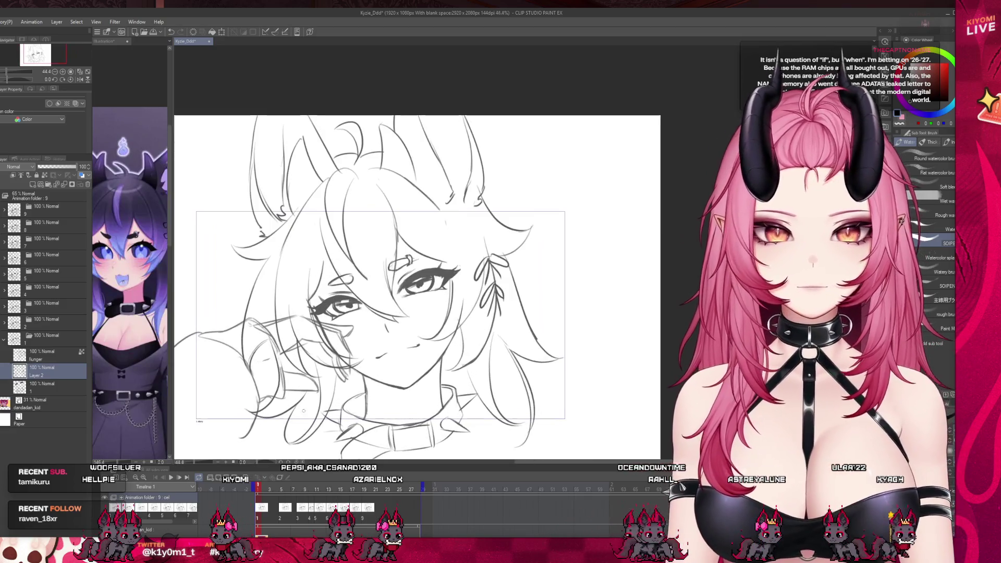
key(ctrl+minus)
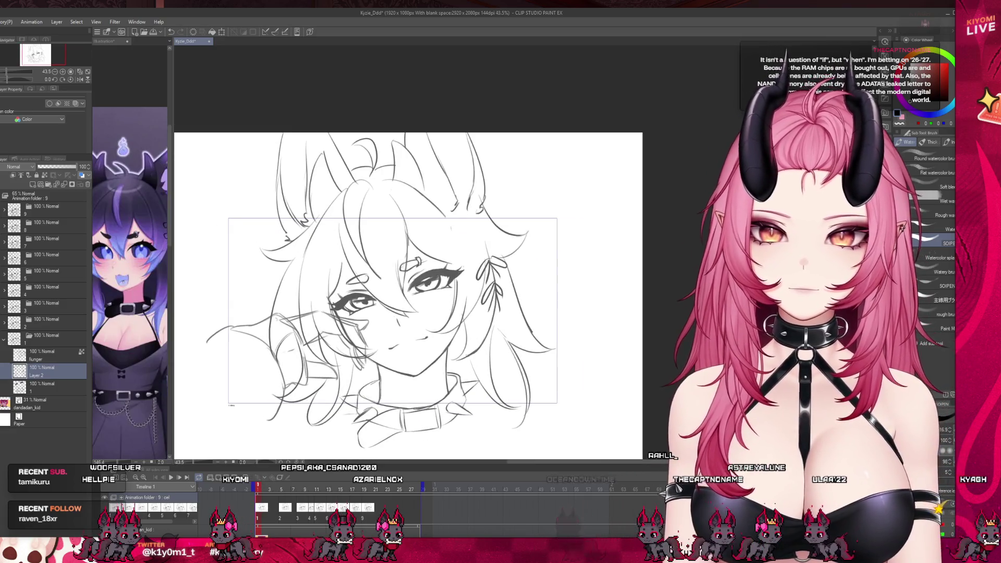
click(4, 339)
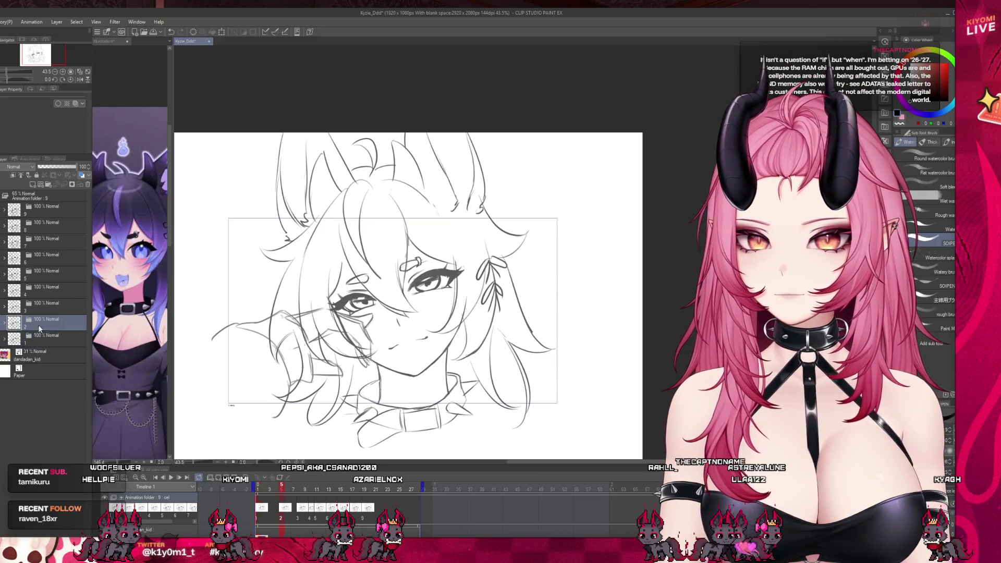
click(281, 489)
key(alt+bracketleft)
- Play the animation, stop at frame 12, step through to frame 19, and save the file
click(172, 478)
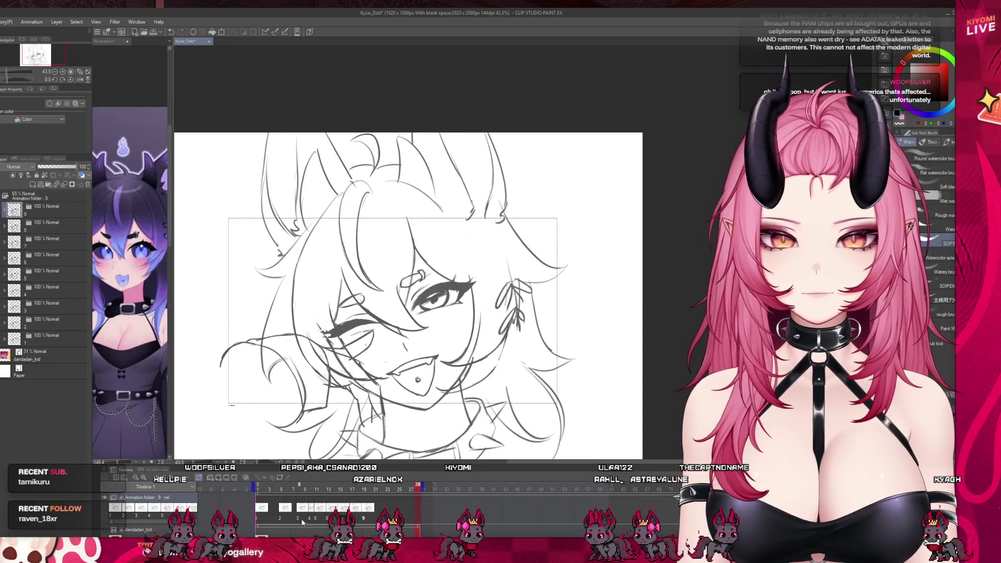
click(324, 515)
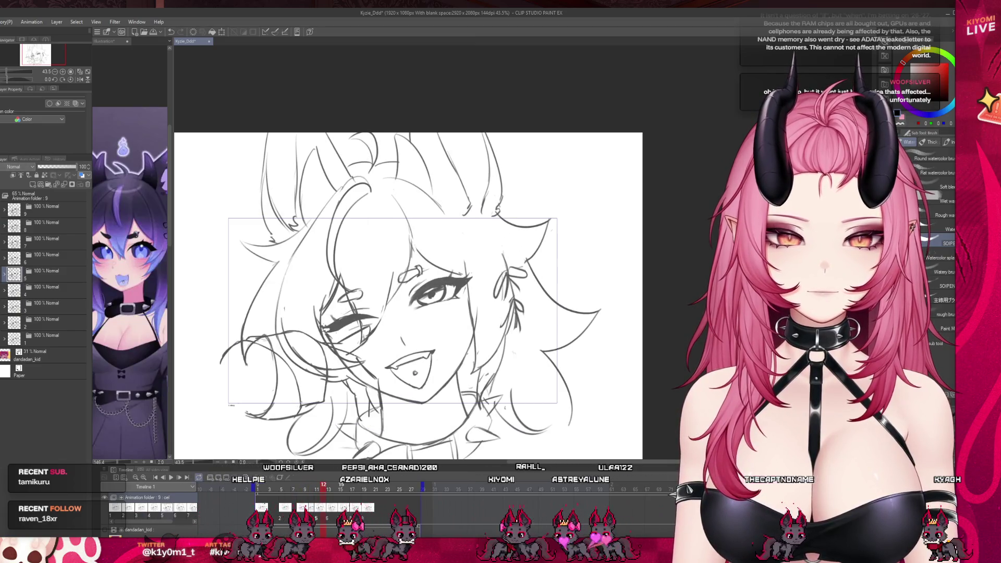
key(Right)
click(364, 507)
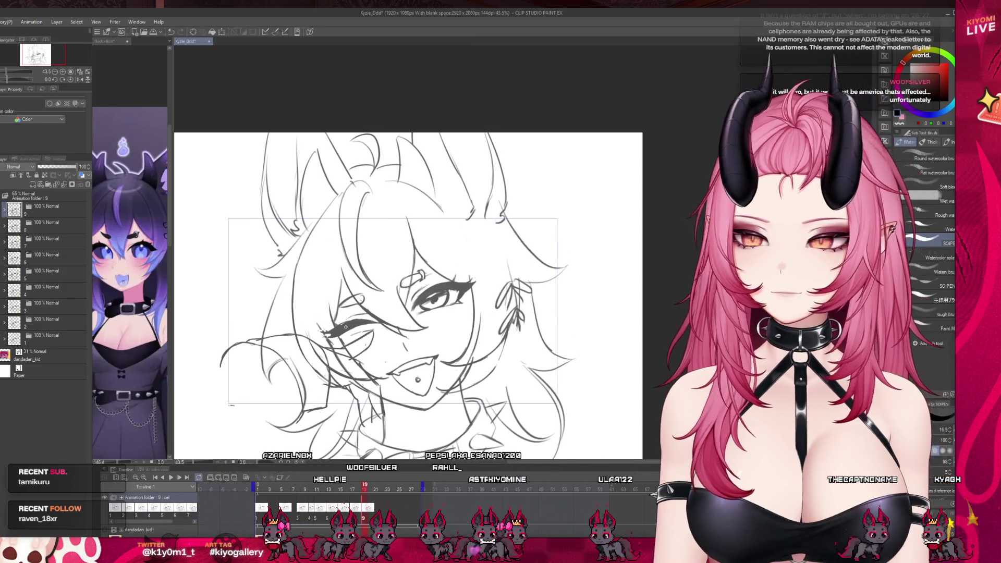
scroll(319, 328, up, 2)
key(ctrl+s)
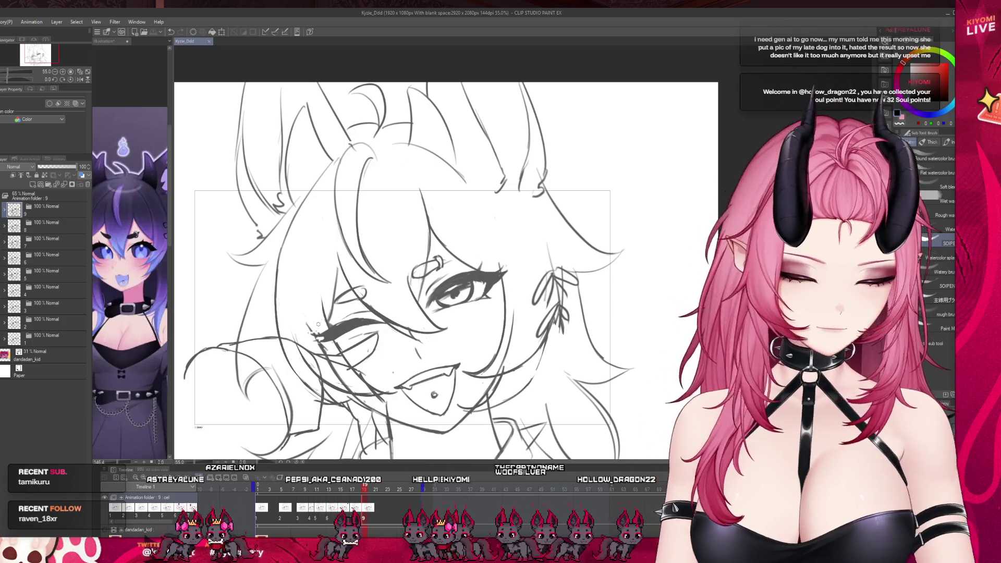
scroll(446, 235, down, 2)
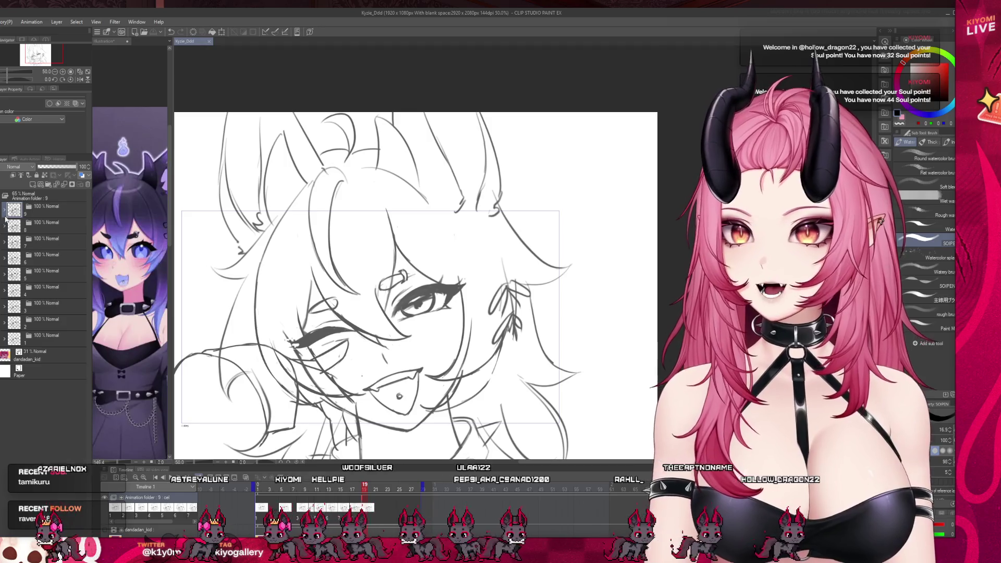
- View the drawings on the top cel layer, layer 4 and layer 1
click(39, 210)
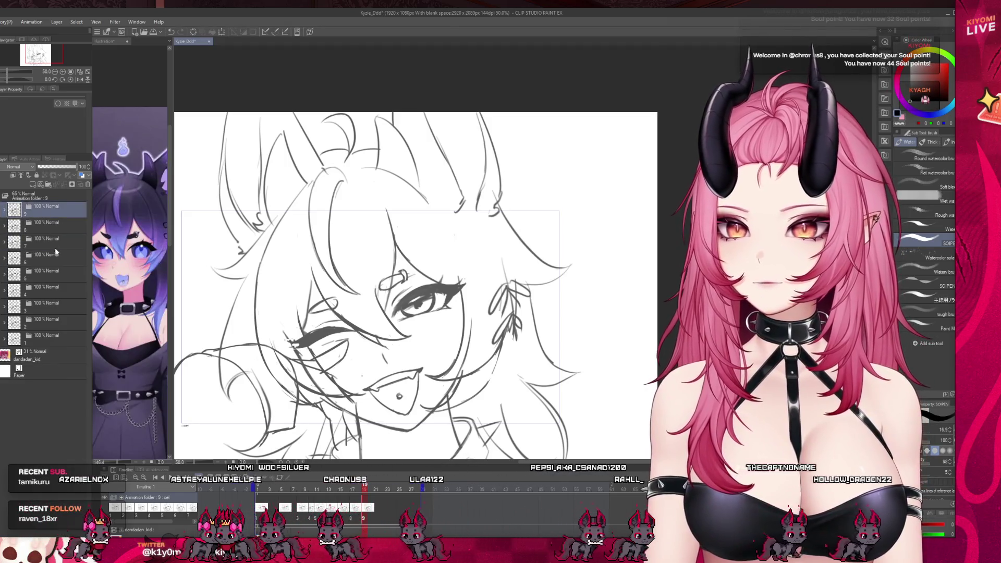
click(69, 287)
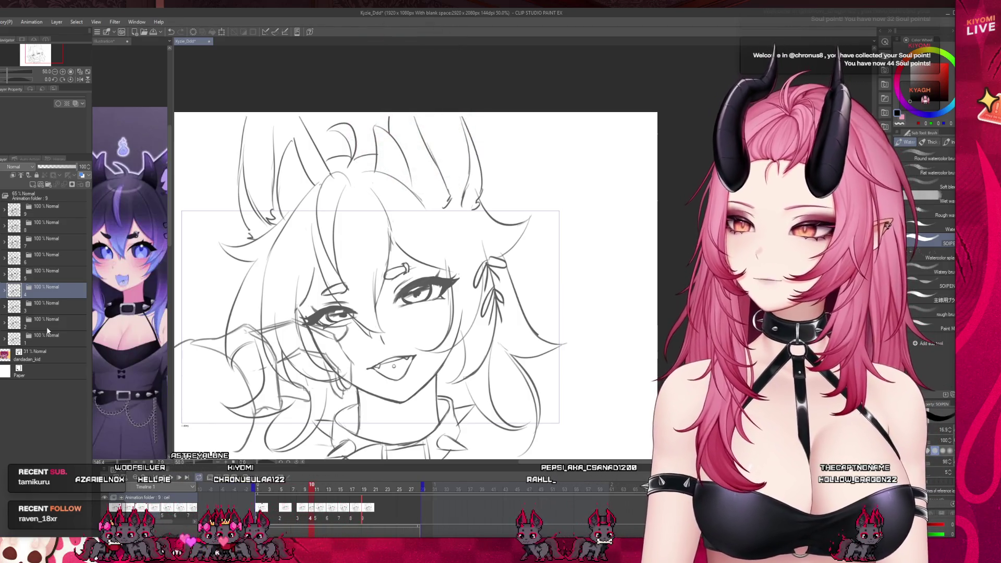
click(45, 340)
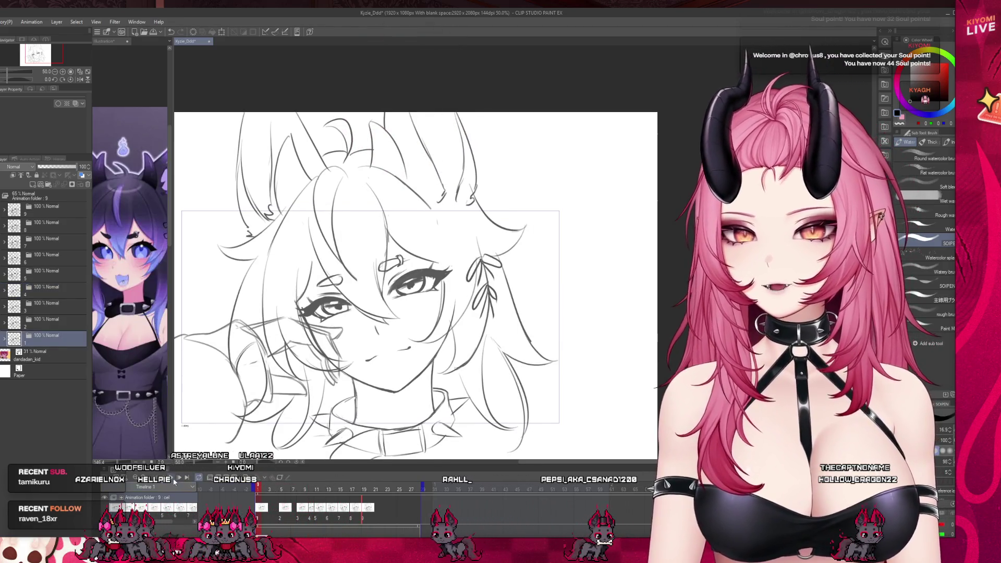
- Play the animation twice, stop on the first frame, and collapse the sketch folder
click(179, 478)
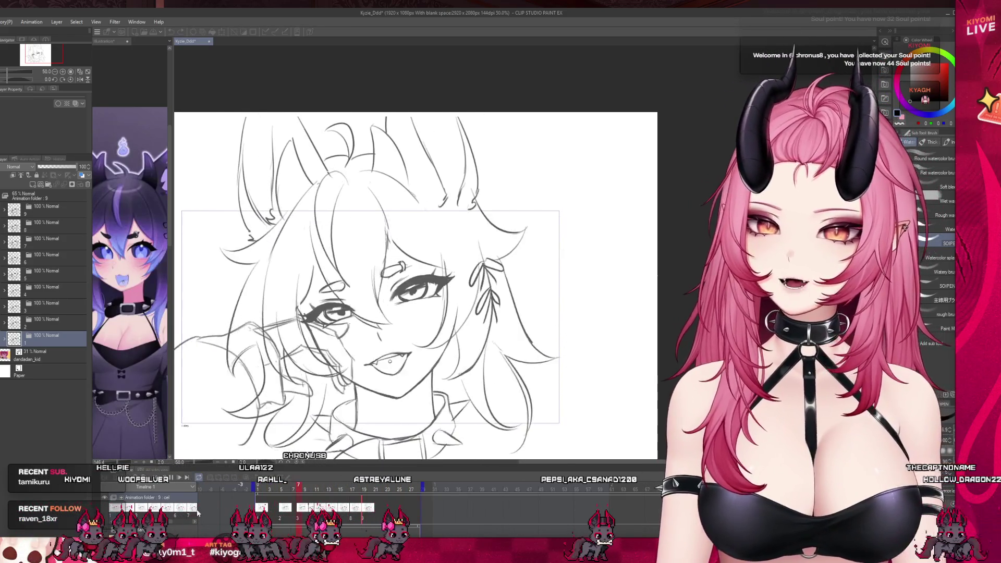
click(259, 488)
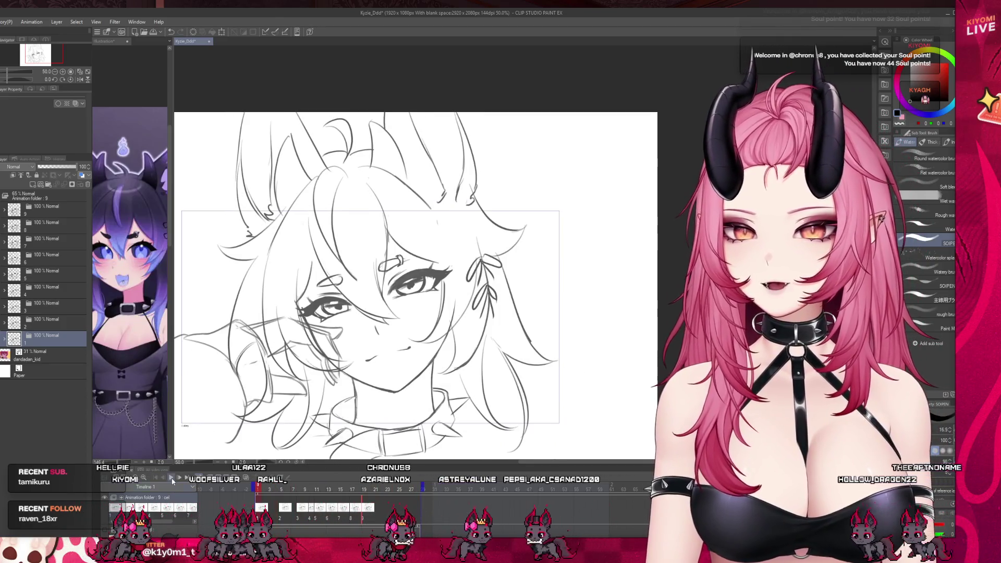
click(171, 478)
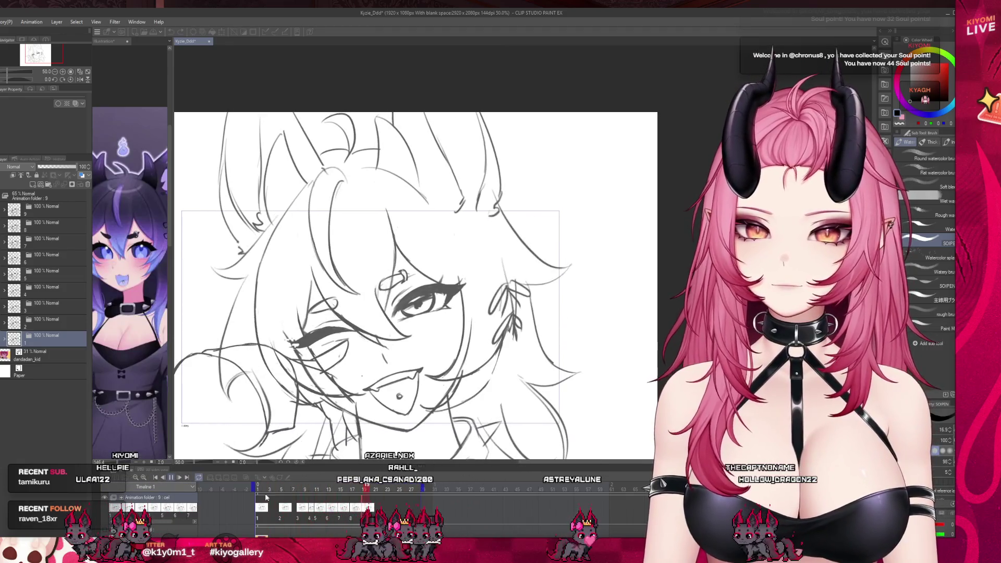
click(259, 532)
click(4, 195)
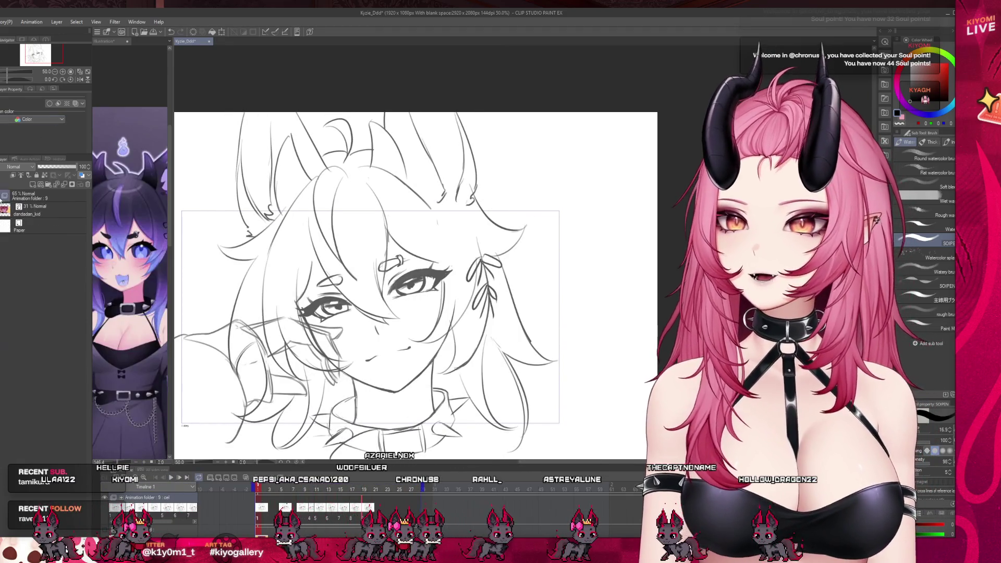
- Fade the animation folder to 20% opacity and add a new folder with Layer 3 selected
click(23, 196)
click(48, 166)
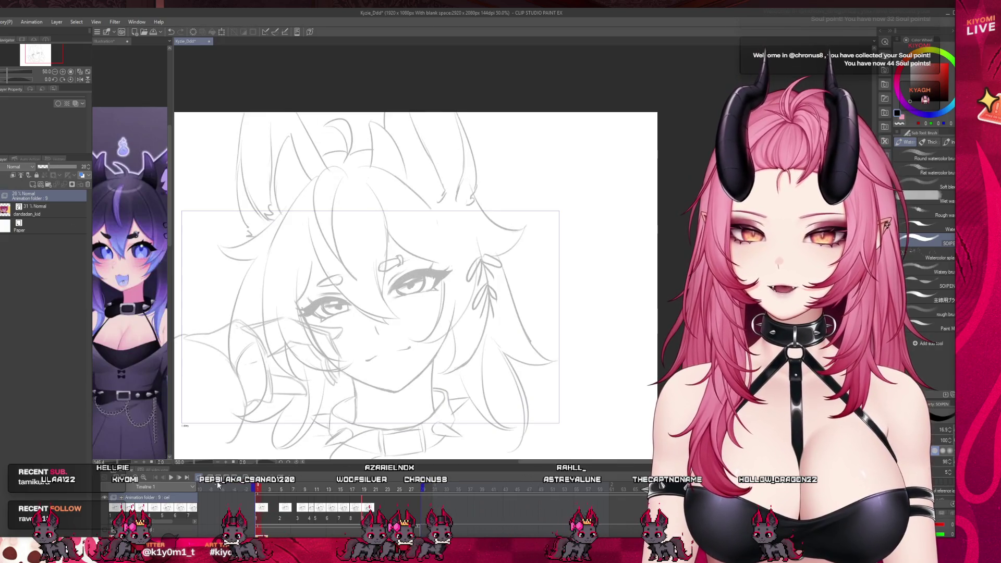
click(218, 481)
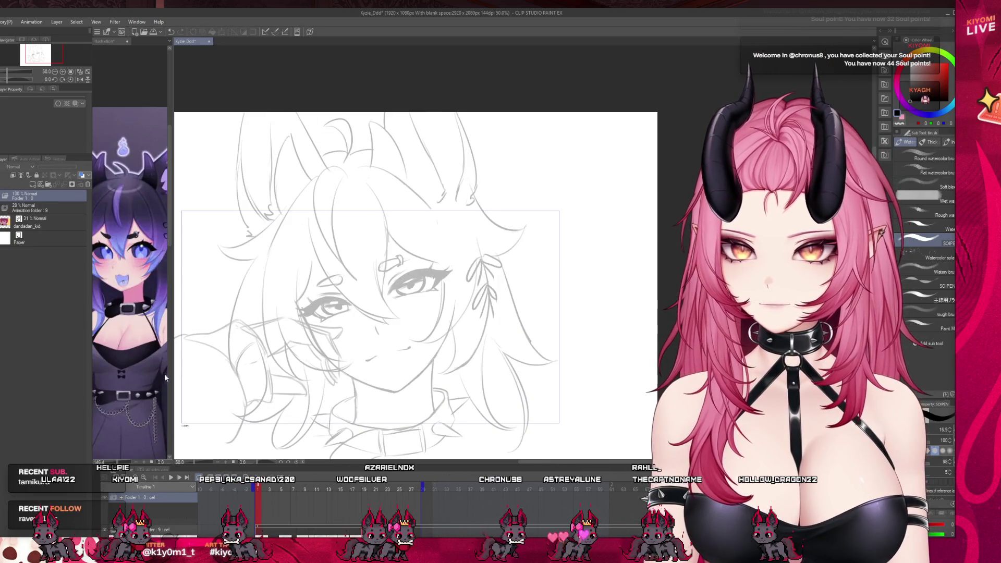
click(49, 188)
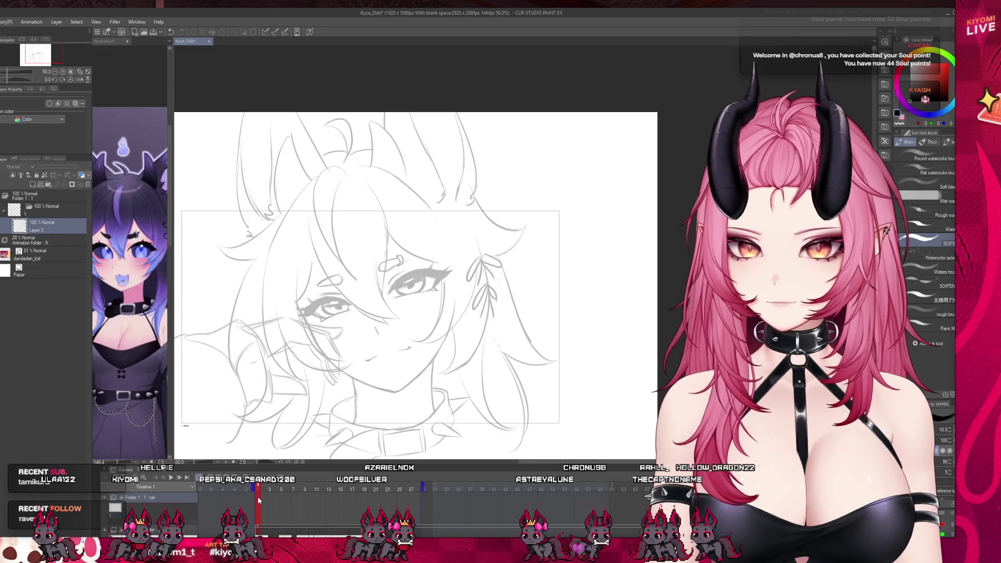
click(41, 209)
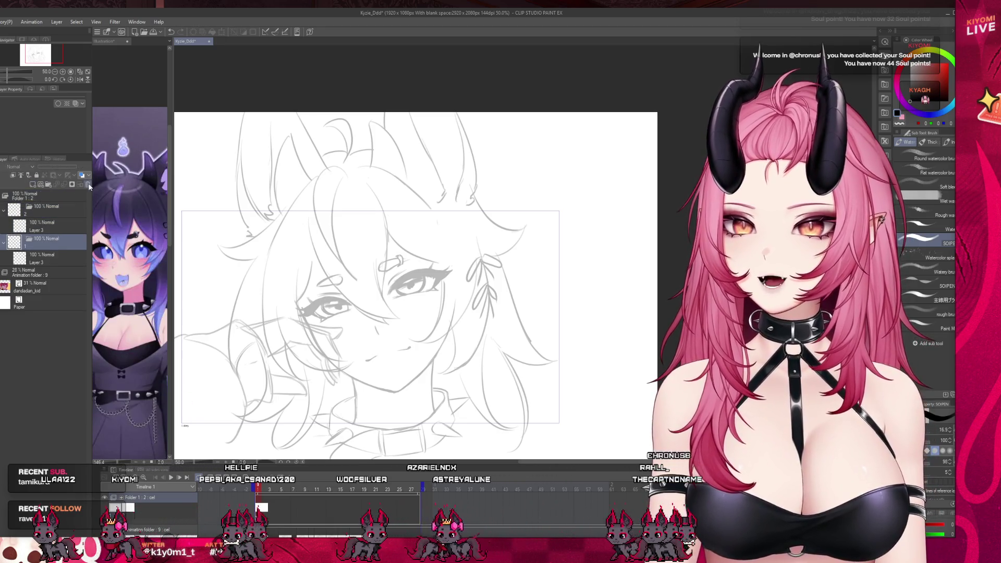
click(42, 230)
- Switch to the inking pen, adjust the zoom, and rotate the canvas 5° clockwise
scroll(317, 336, up, 1)
key(p)
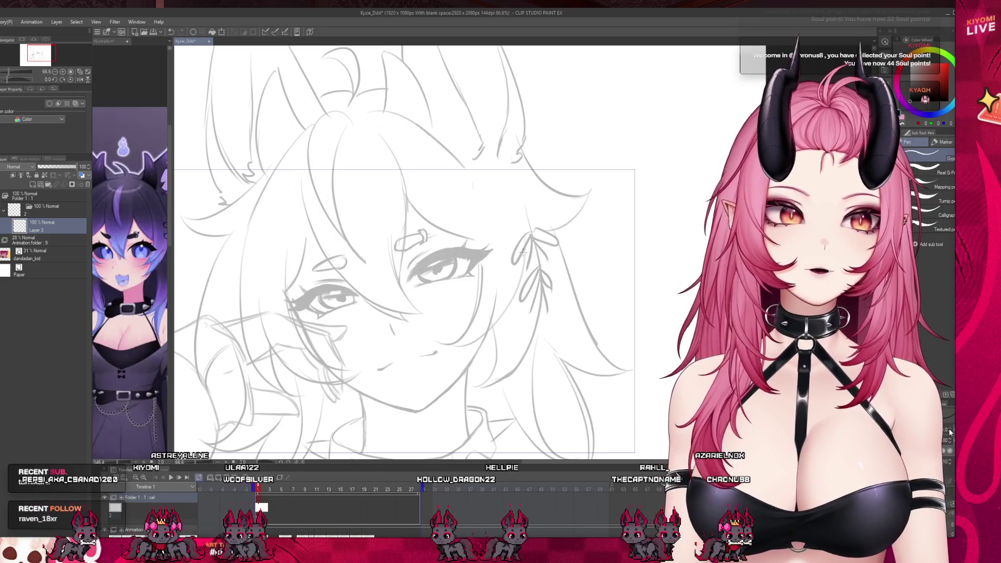
key(ctrl+minus)
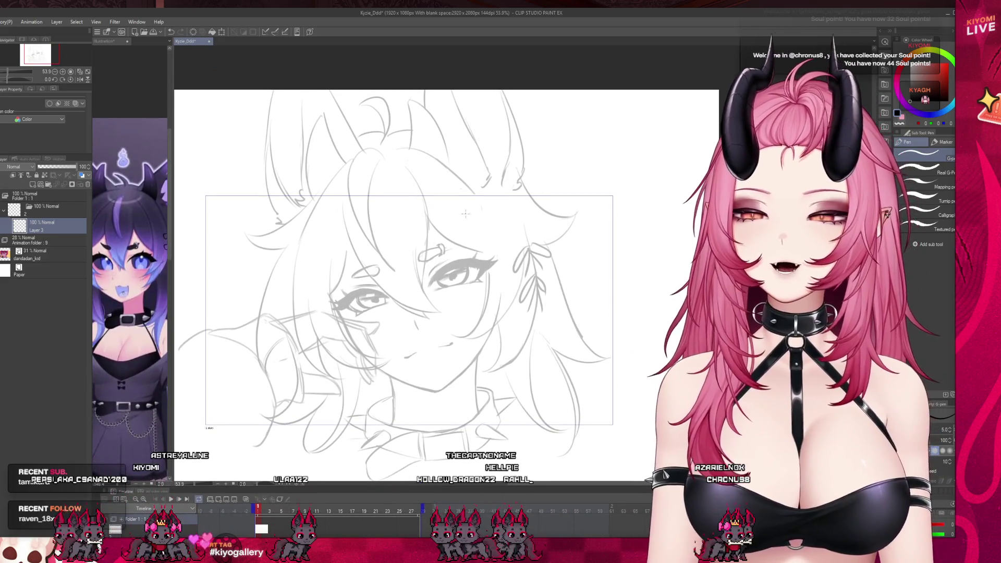
key(ctrl+plus)
key(ctrl+plus)
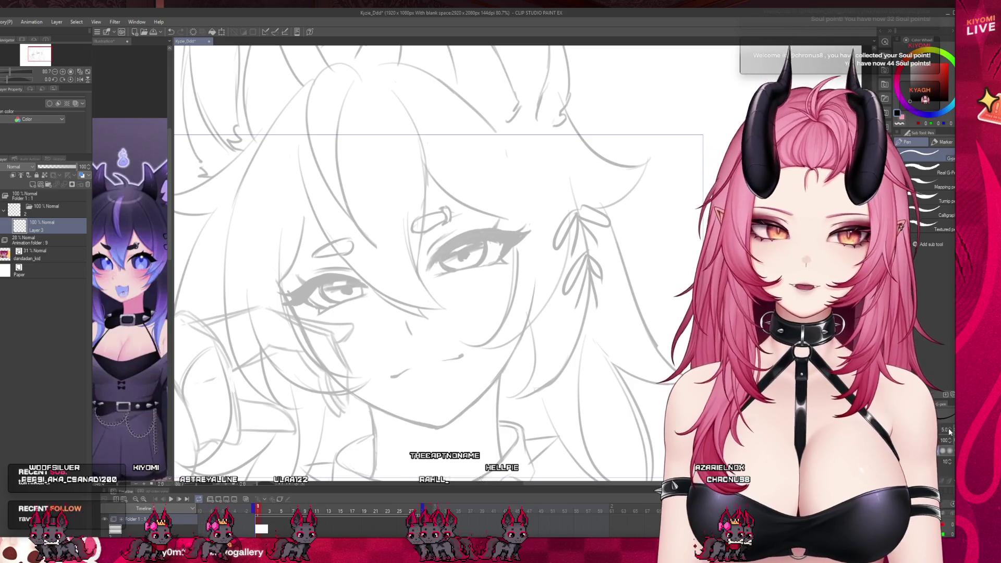
scroll(291, 486, up, 3)
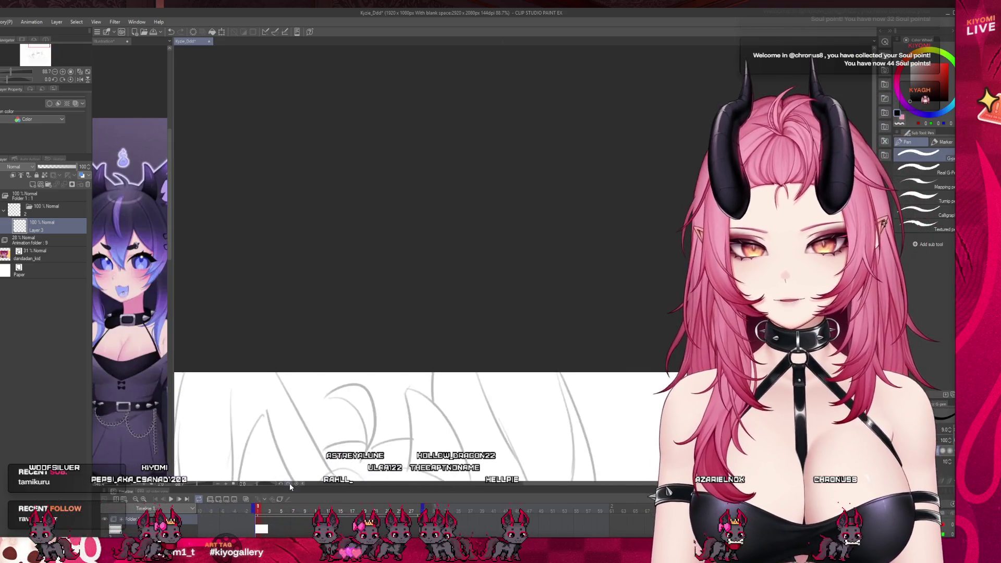
click(290, 484)
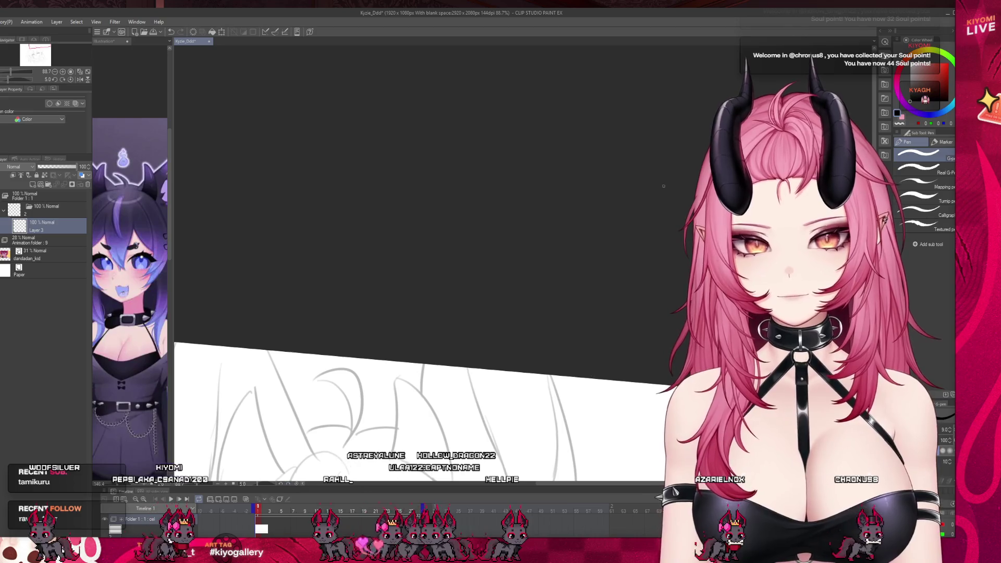
scroll(337, 281, up, 4)
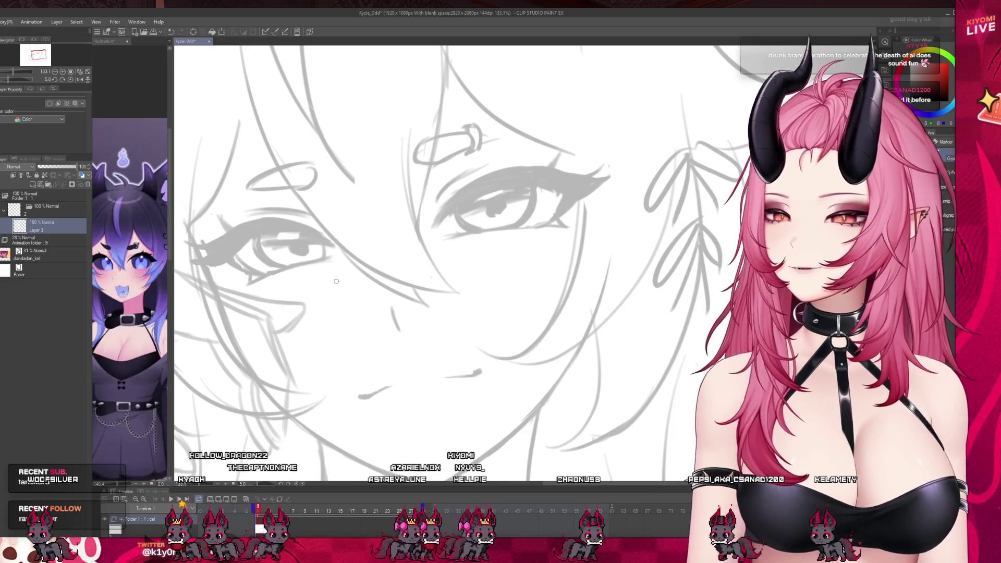
- Zoom to about 133% on the girl's face in the faded grey sketch
scroll(359, 233, down, 3)
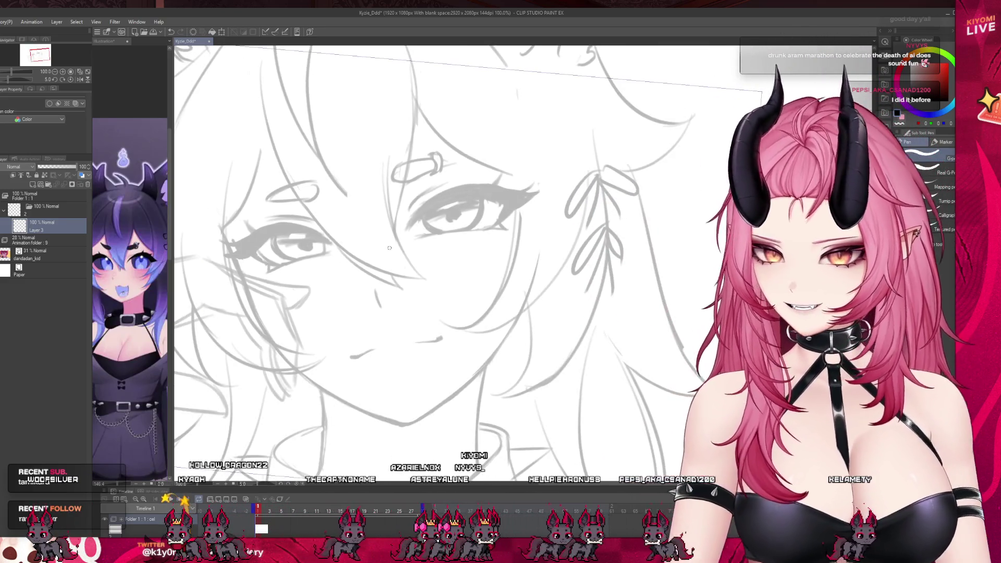
- On Layer 4, ink the left jawline with the G-pen from cheek down to the chin
scroll(400, 366, up, 2)
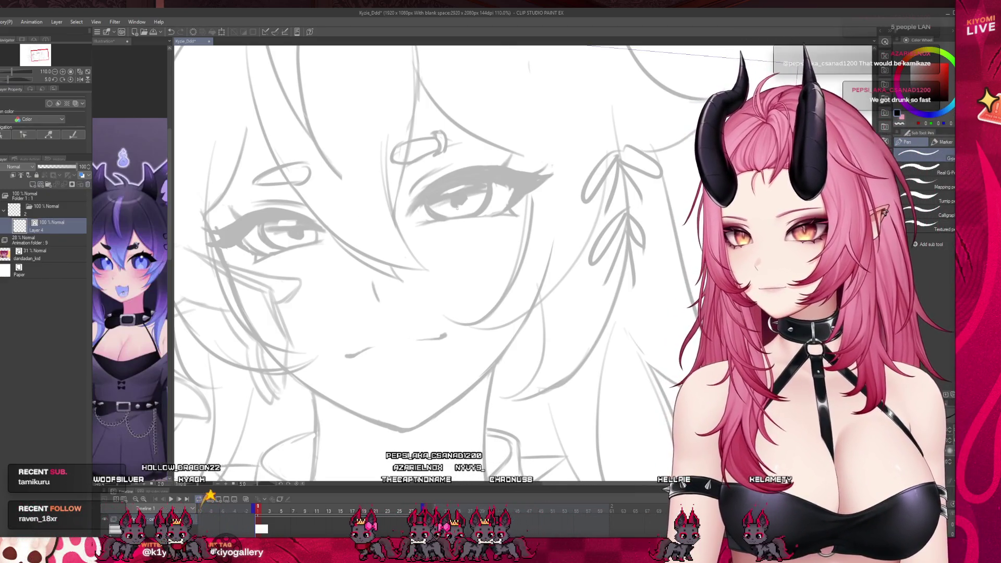
scroll(380, 310, down, 1)
scroll(297, 319, up, 3)
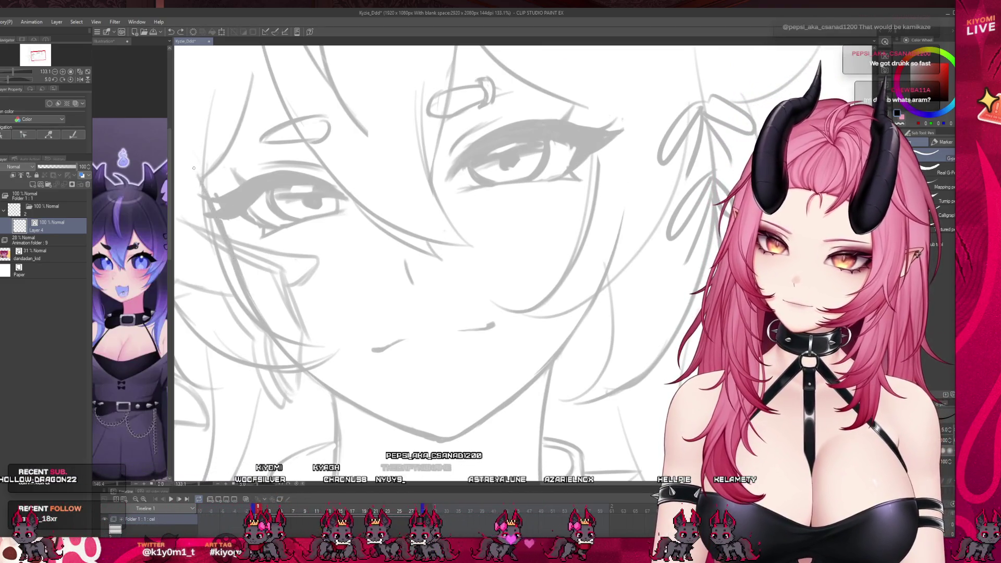
mouse_move(218, 215)
mouse_down()
mouse_move(301, 365)
mouse_move(411, 431)
mouse_up()
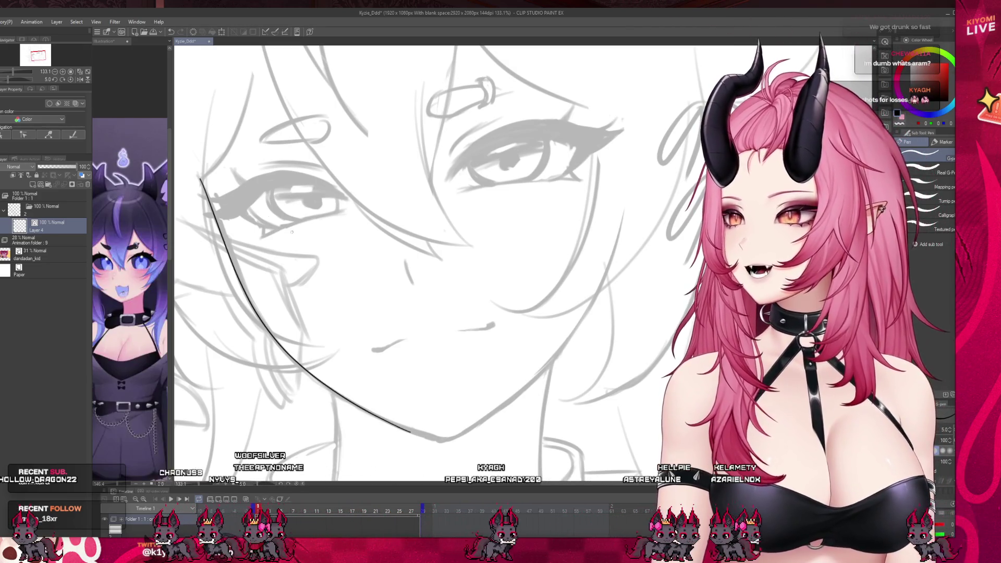
key(ctrl+z)
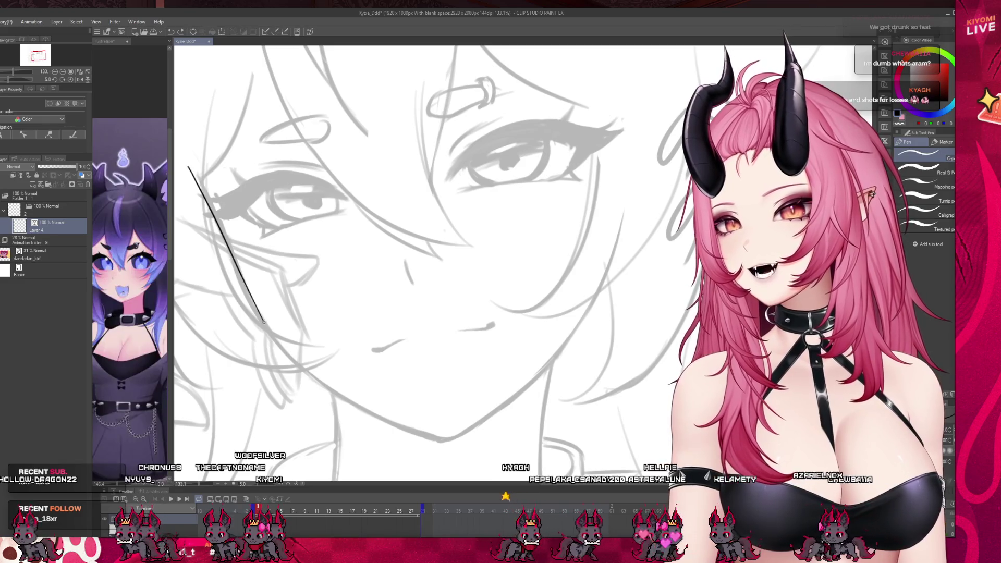
mouse_move(223, 236)
mouse_down()
mouse_move(245, 279)
mouse_move(404, 425)
mouse_move(442, 439)
mouse_up()
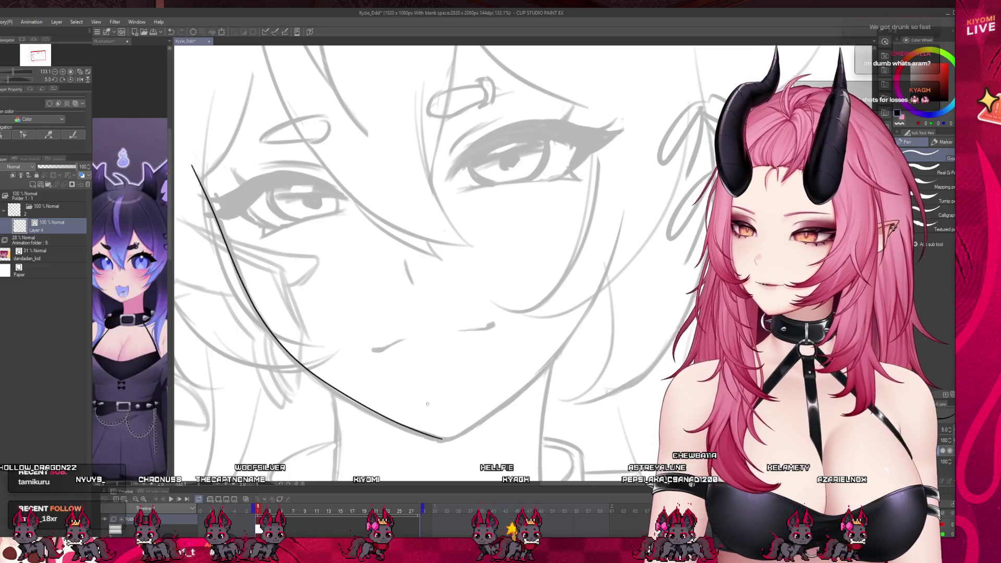
- Ink the right side of the jaw, redrawing it until it reaches the chin
scroll(508, 389, down, 2)
scroll(508, 389, up, 3)
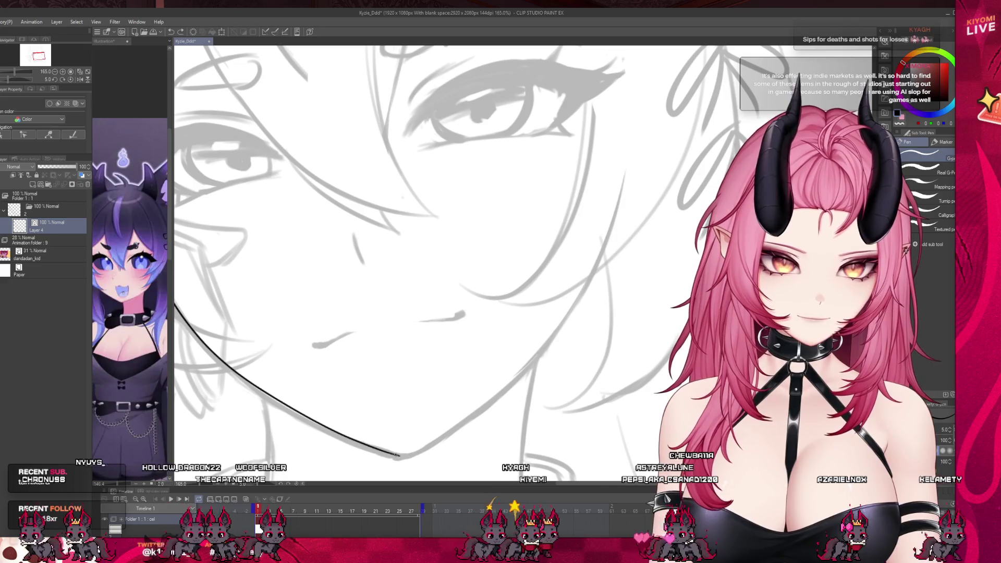
drag(406, 489, 407, 510)
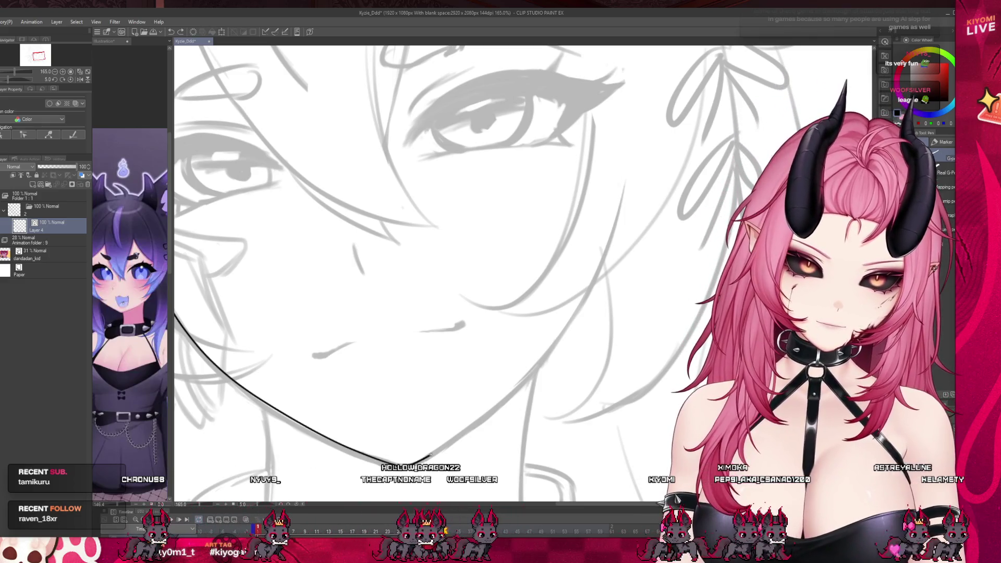
drag(621, 190, 589, 288)
key(ctrl+z)
mouse_move(626, 188)
mouse_down()
mouse_move(569, 323)
mouse_move(462, 435)
mouse_up()
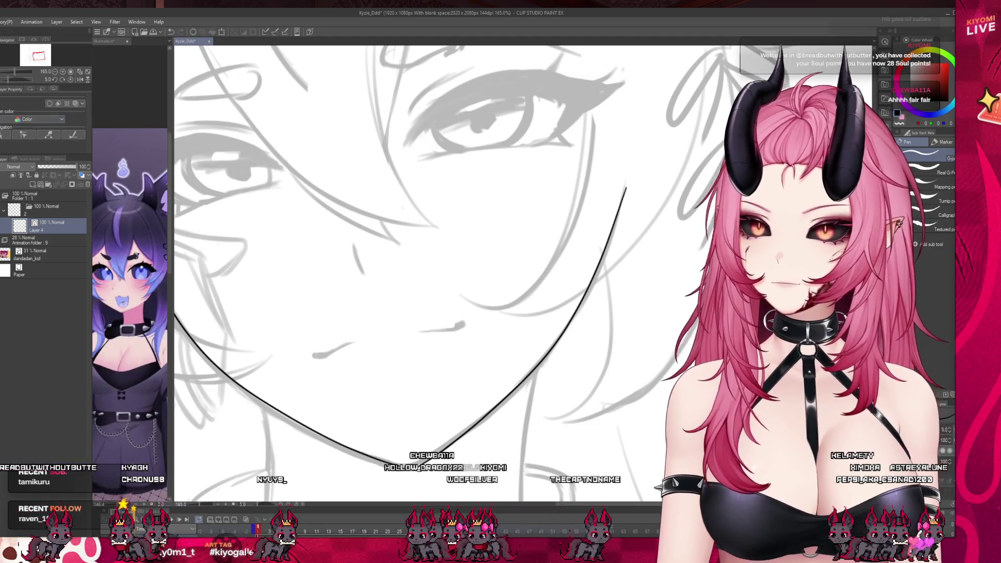
key(m)
scroll(227, 245, down, 2)
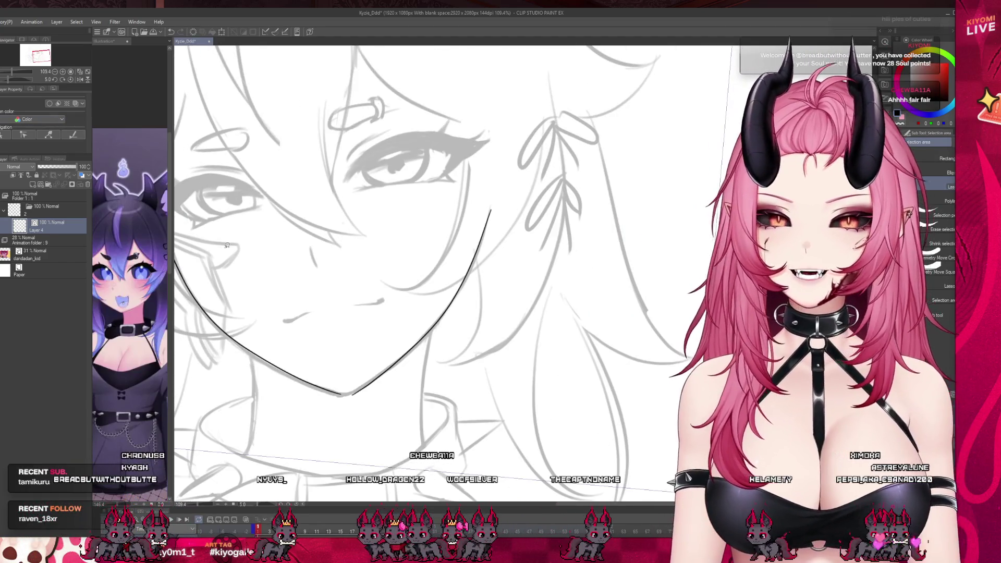
- Lasso the right jaw stroke and nudge it slightly down-left with Free Transform
drag(364, 337, 353, 372)
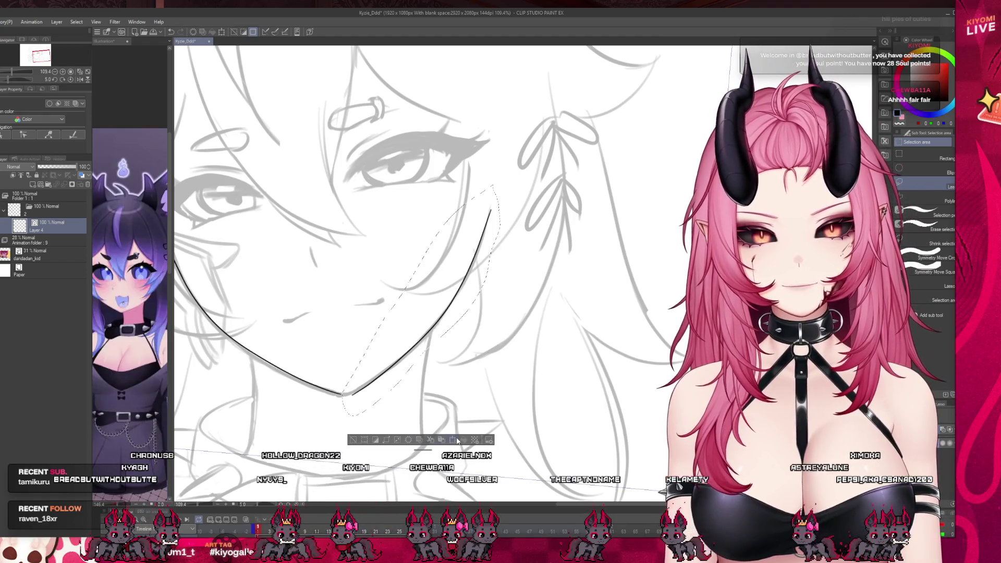
key(ctrl+t)
drag(464, 359, 463, 361)
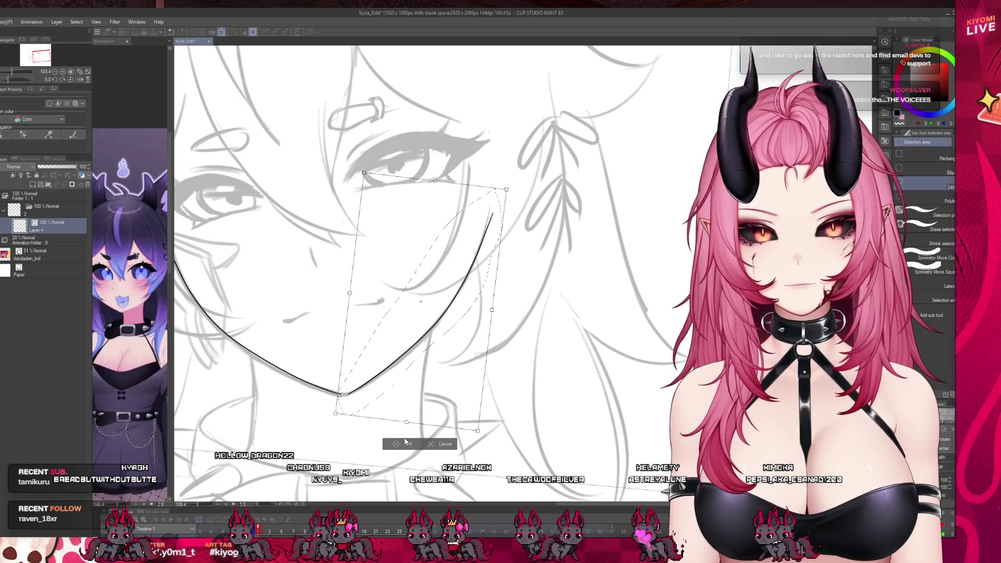
click(406, 443)
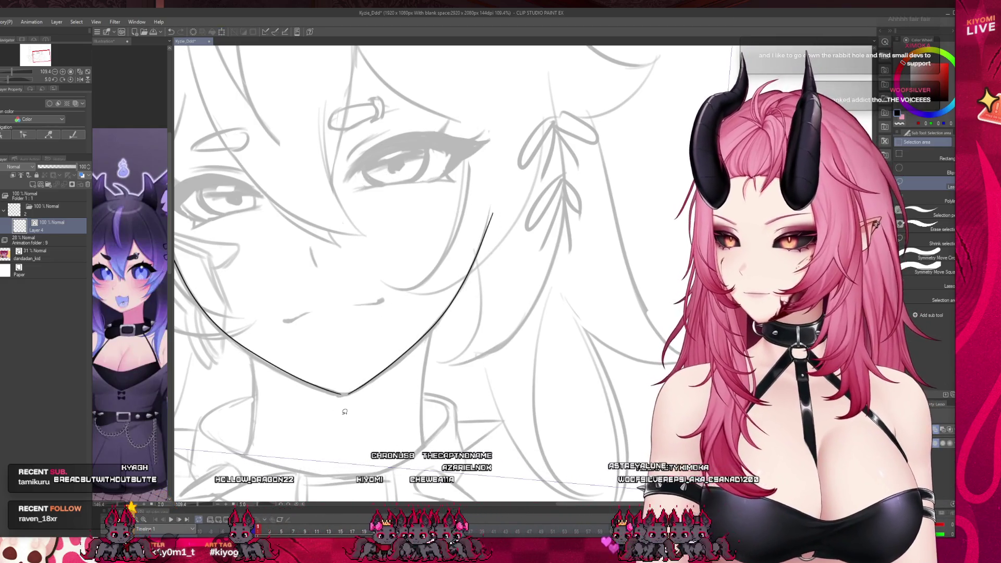
- With the Pen, thicken the chin point where the two jaw lines meet
key(p)
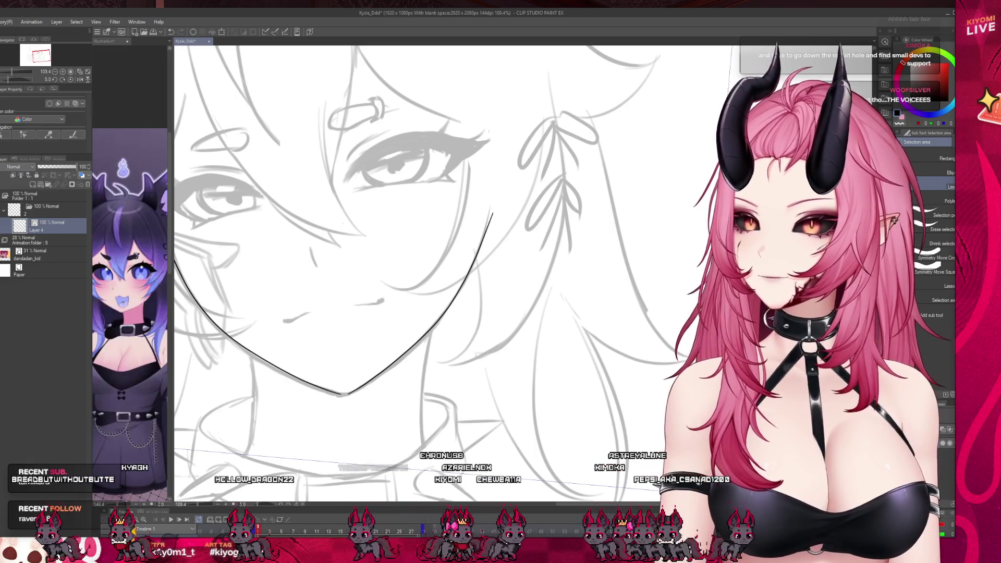
scroll(305, 381, up, 5)
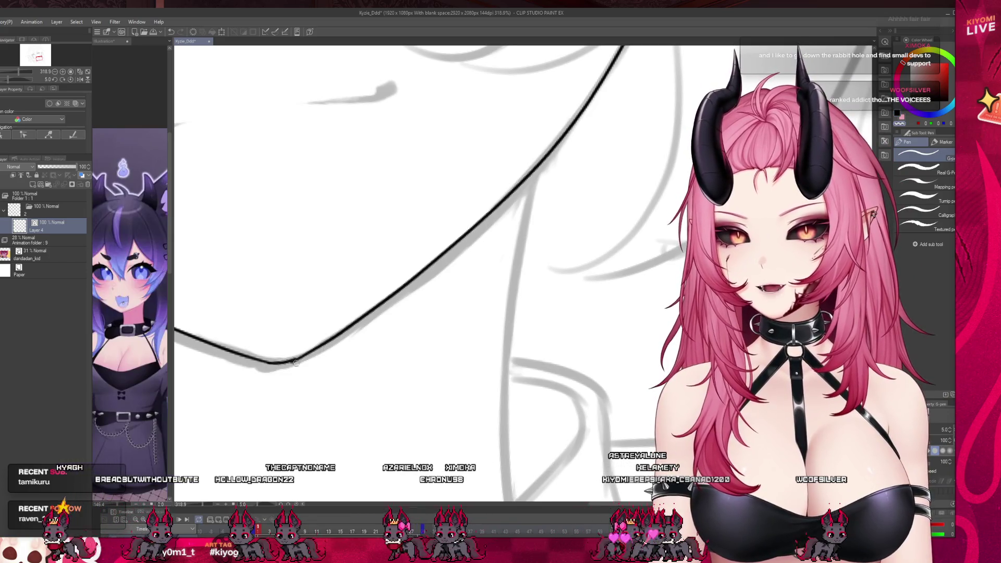
drag(292, 361, 317, 351)
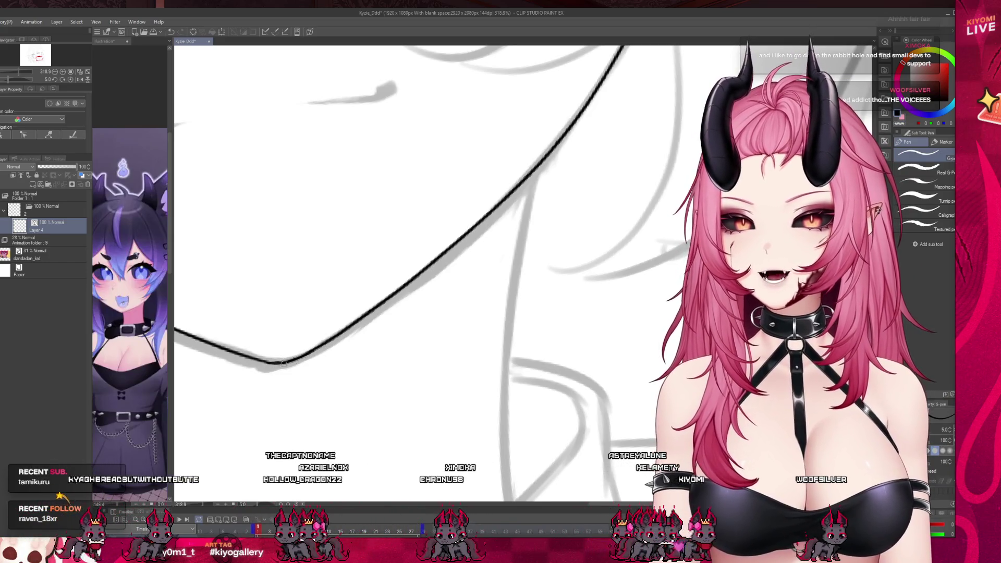
scroll(443, 438, down, 5)
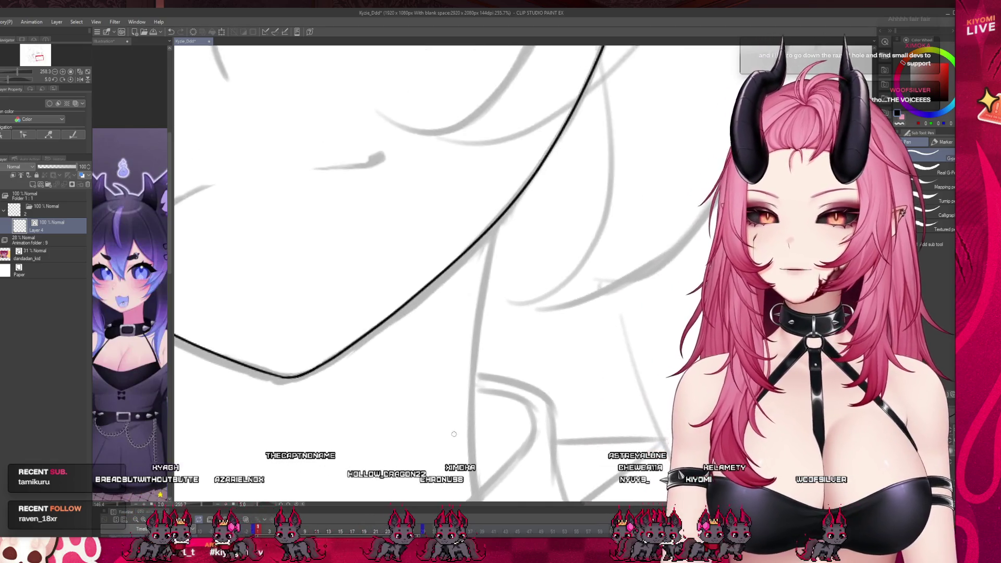
scroll(456, 441, down, 2)
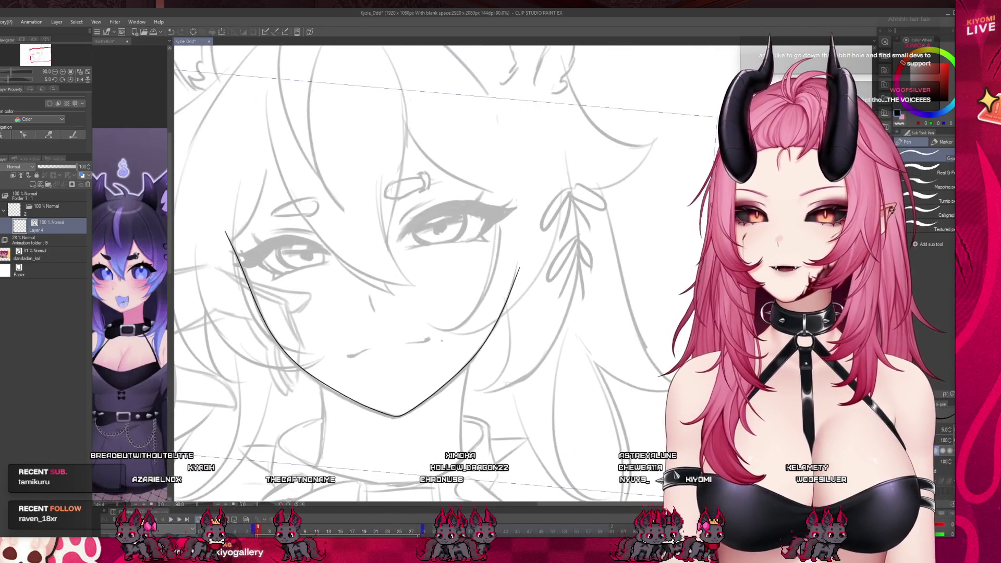
scroll(343, 255, down, 2)
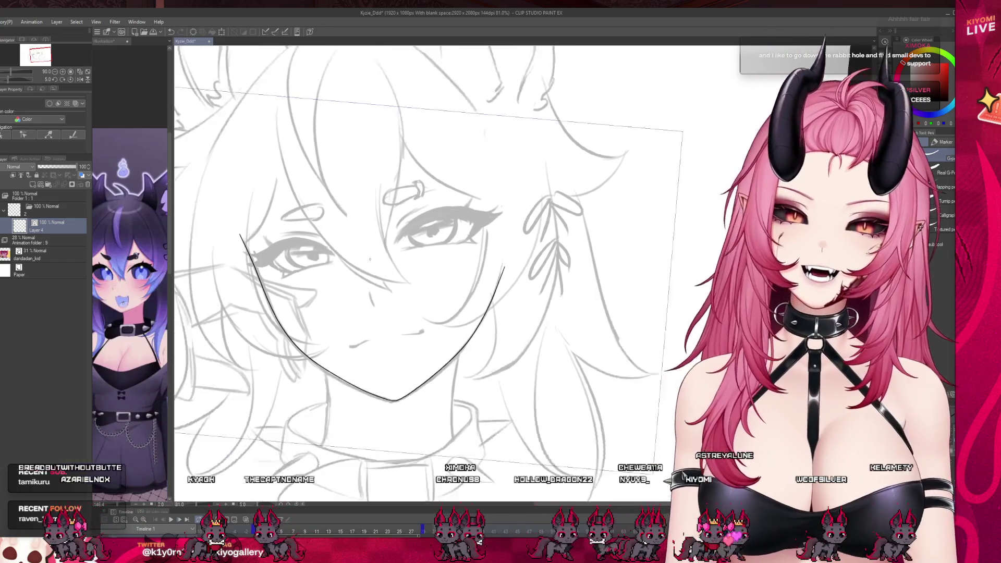
scroll(426, 419, up, 4)
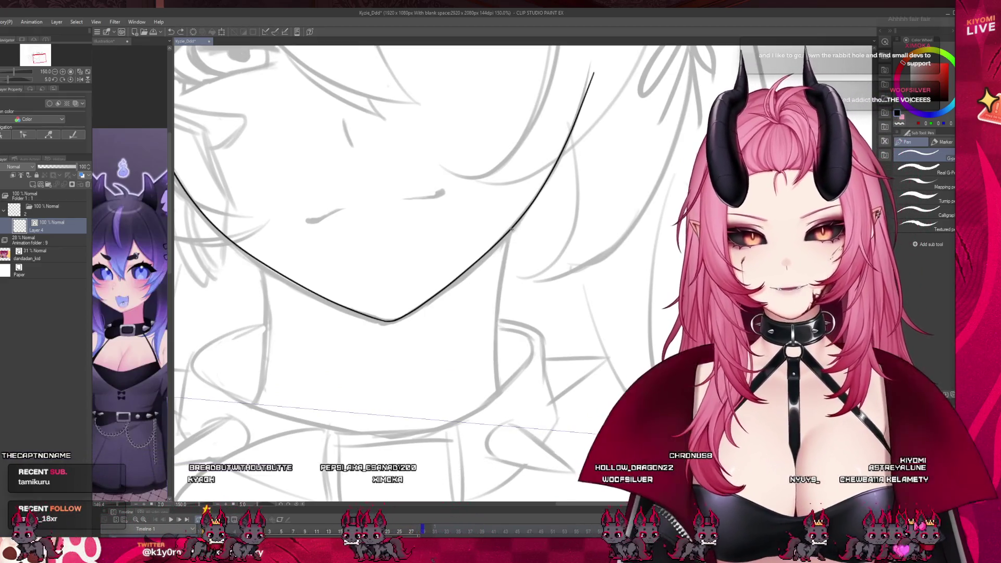
- Draw the right and left neck lines downward from the jaw, redoing strokes until they fit
drag(510, 231, 492, 369)
key(ctrl+z)
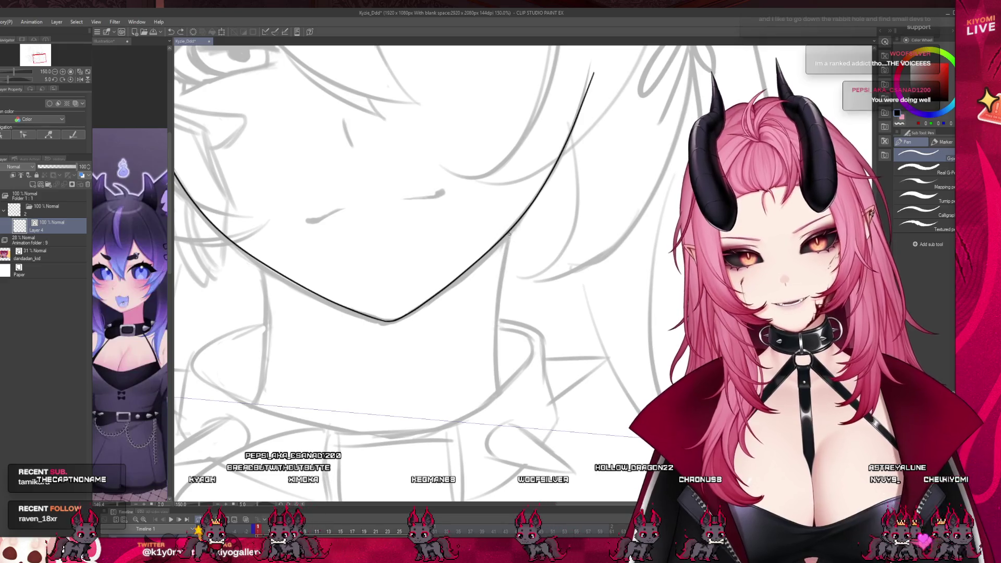
drag(510, 231, 499, 291)
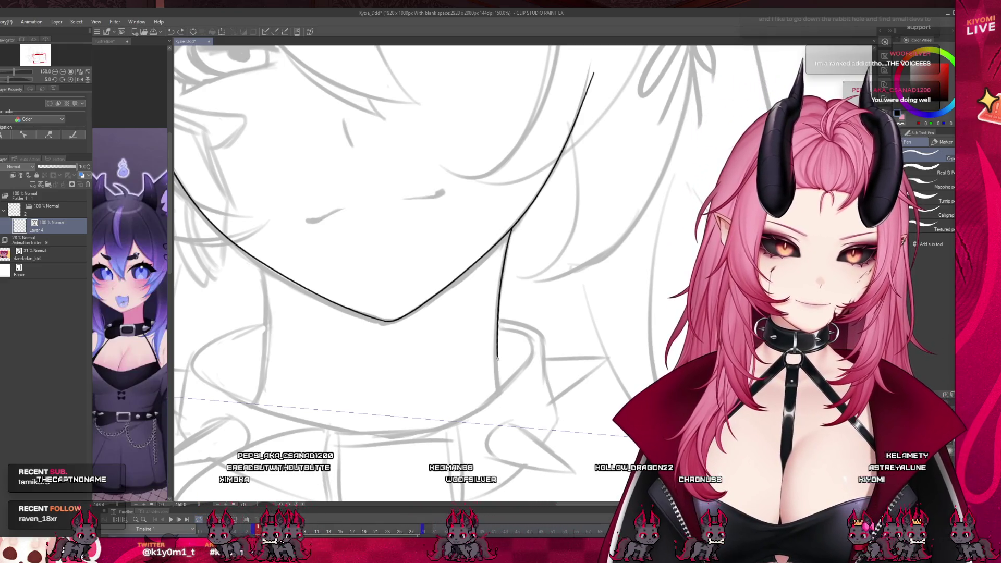
drag(501, 271, 500, 412)
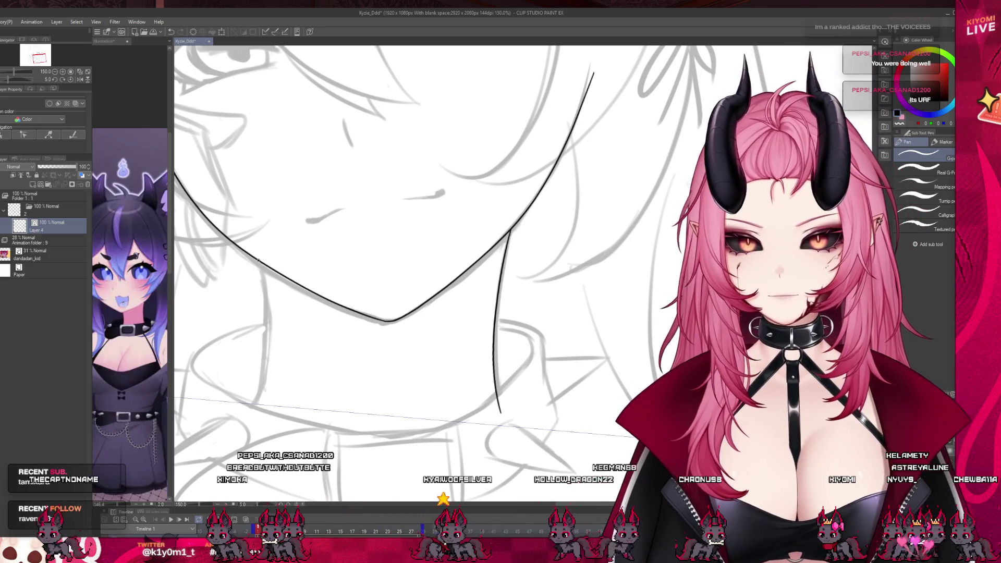
drag(260, 261, 264, 368)
key(ctrl+z)
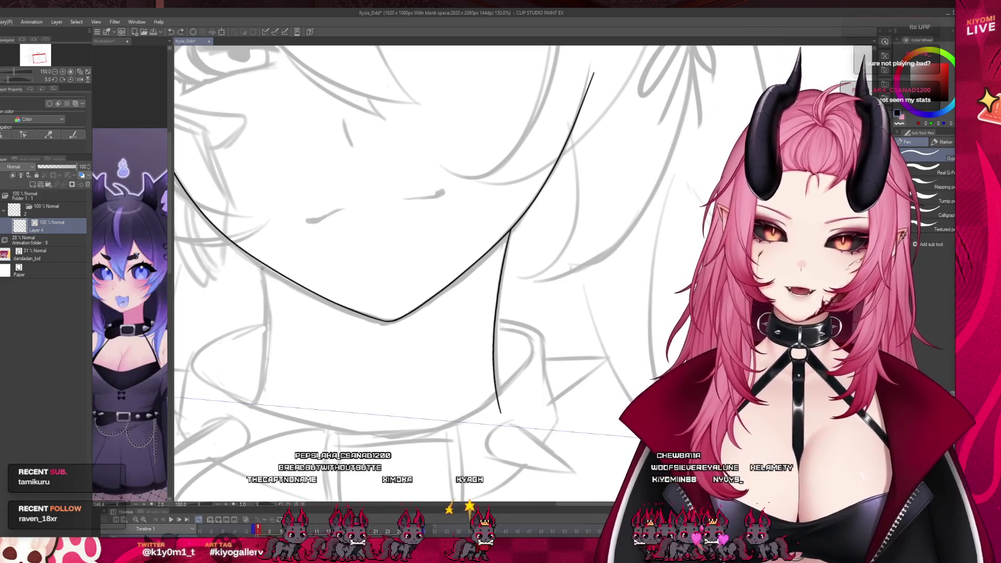
drag(260, 263, 270, 346)
key(ctrl+z)
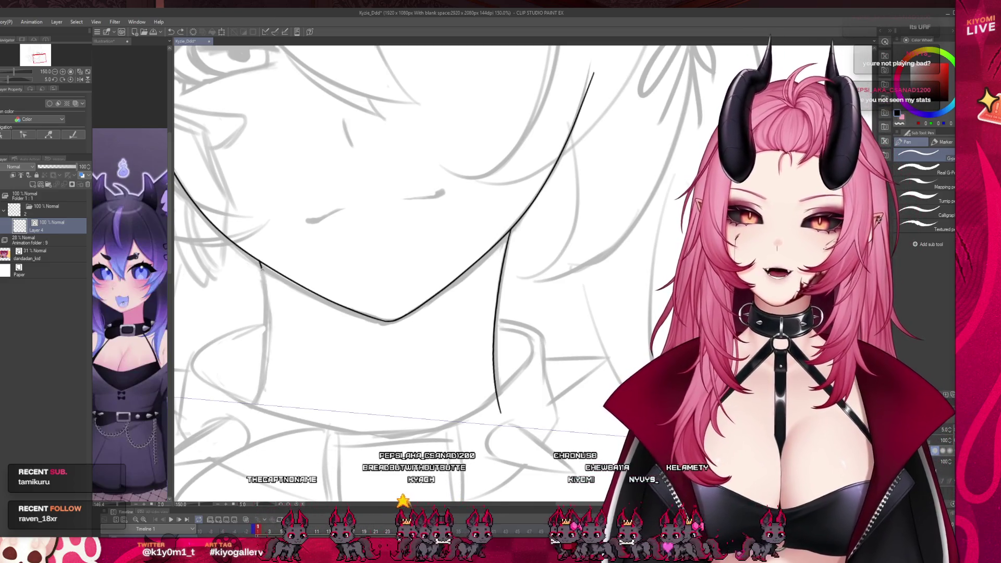
drag(261, 263, 249, 412)
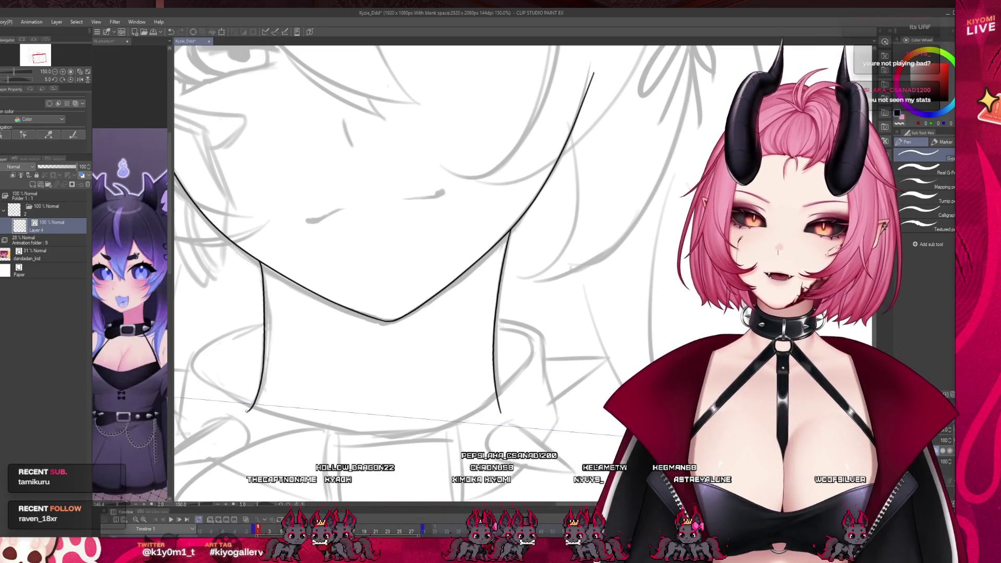
scroll(425, 426, down, 3)
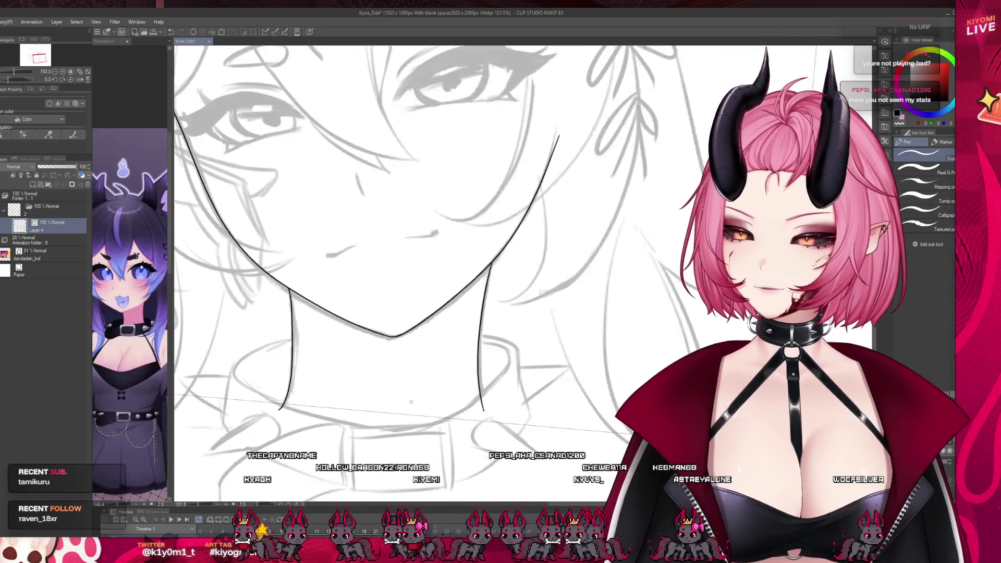
- Check the other animation frames, reset the canvas rotation, and add a new raster layer for the eye
scroll(305, 469, down, 1)
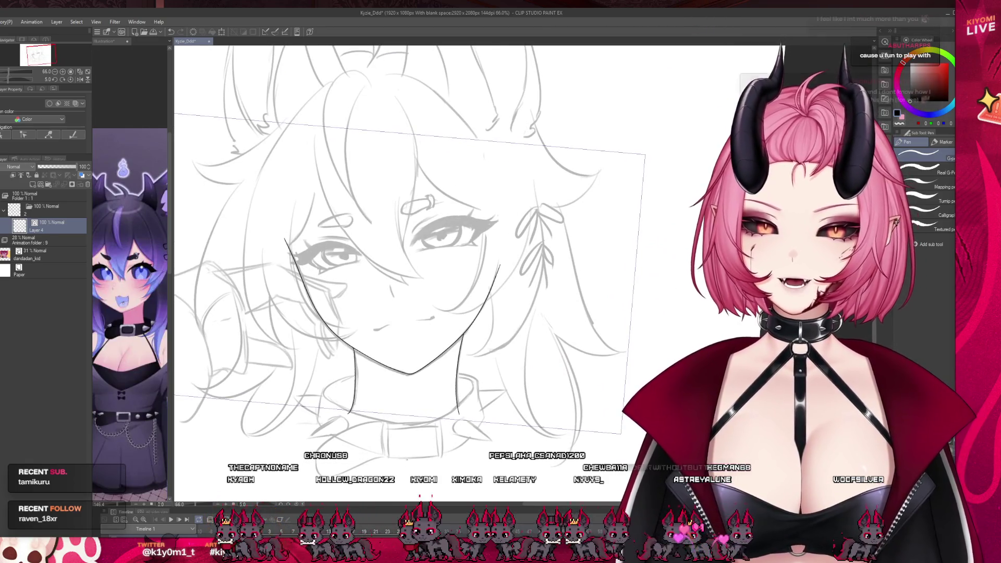
mouse_move(266, 532)
mouse_down()
mouse_move(324, 532)
mouse_move(250, 533)
mouse_up()
scroll(256, 522, down, 2)
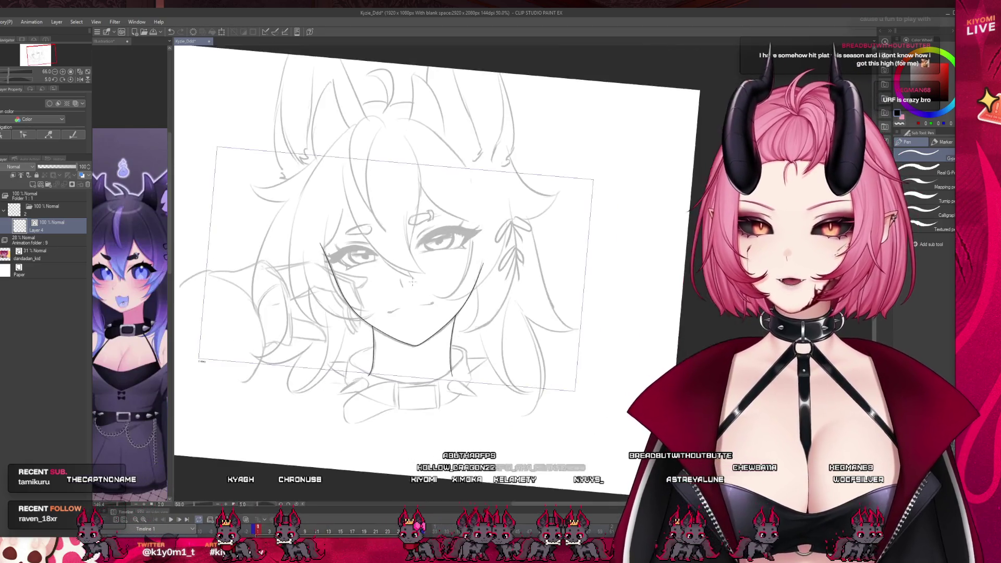
scroll(258, 516, up, 3)
click(281, 504)
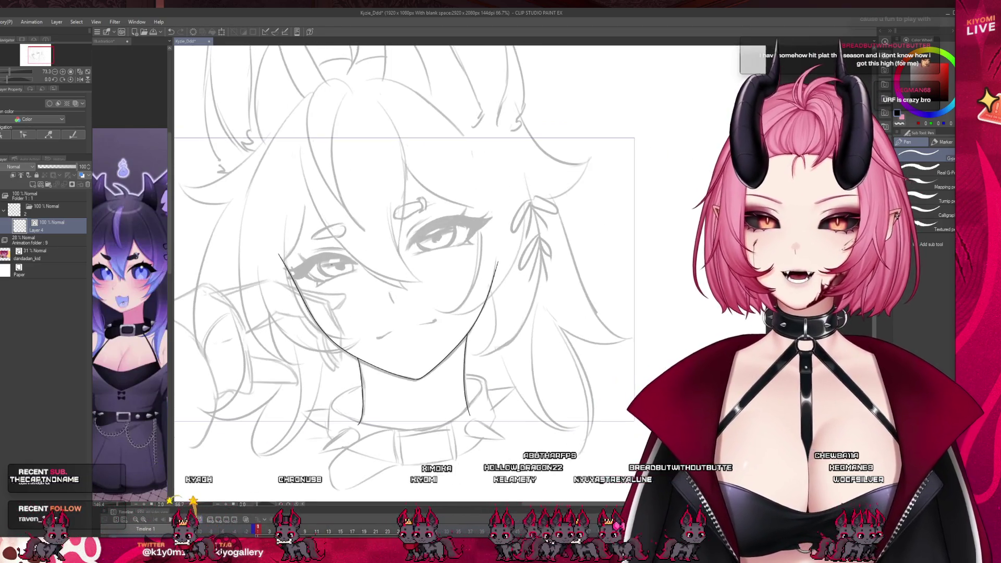
scroll(333, 274, up, 1)
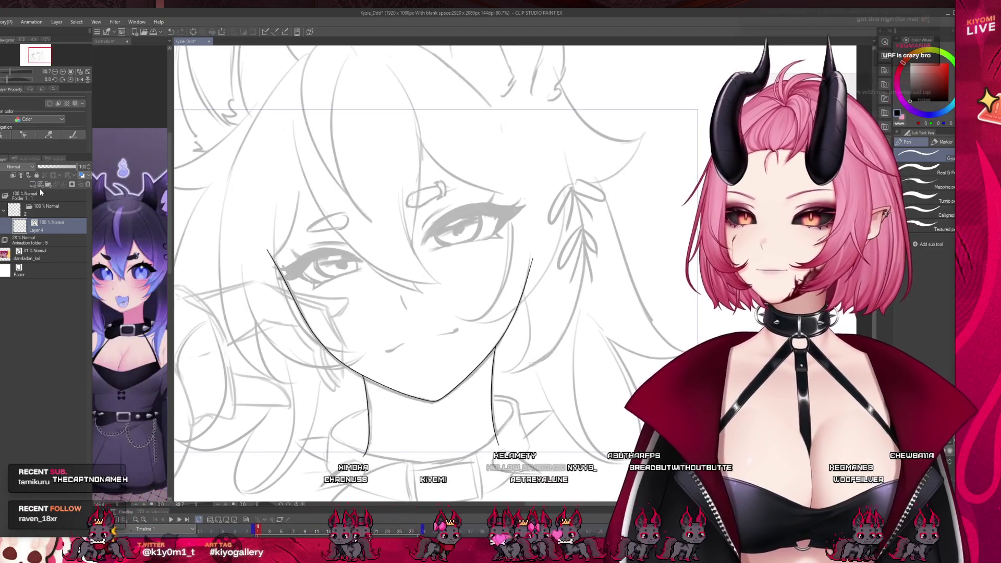
click(40, 185)
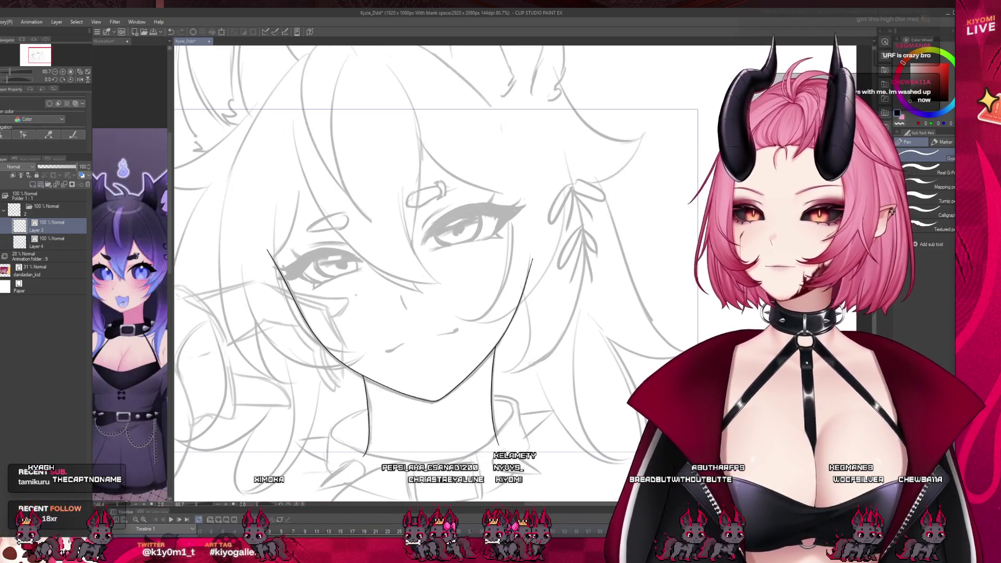
scroll(389, 250, up, 2)
scroll(532, 156, up, 5)
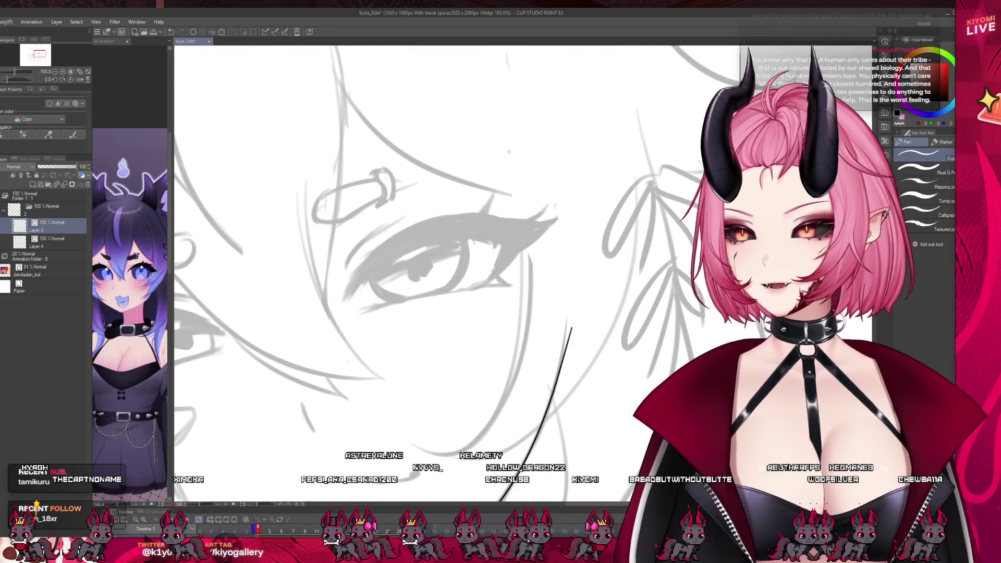
scroll(480, 141, up, 2)
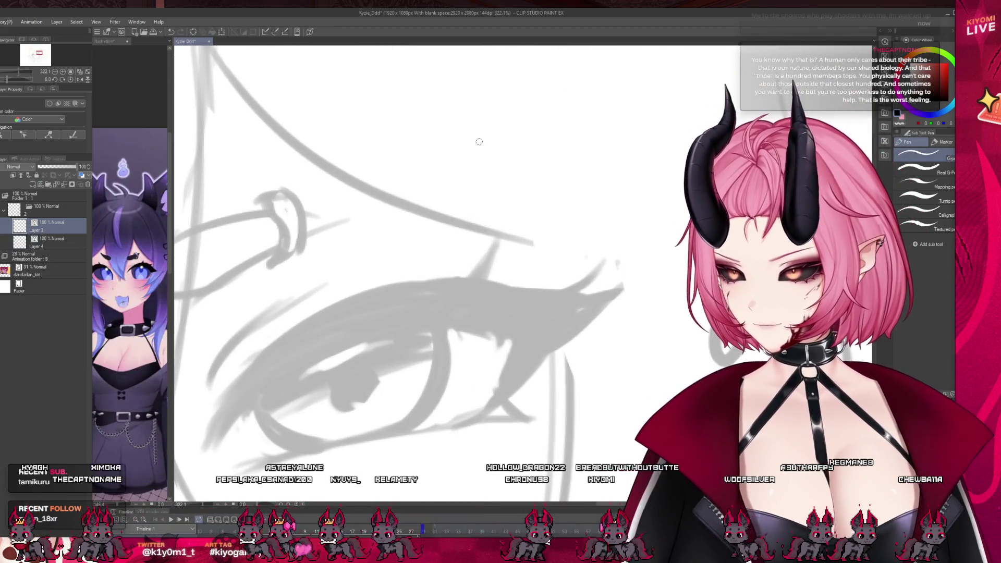
scroll(396, 271, down, 2)
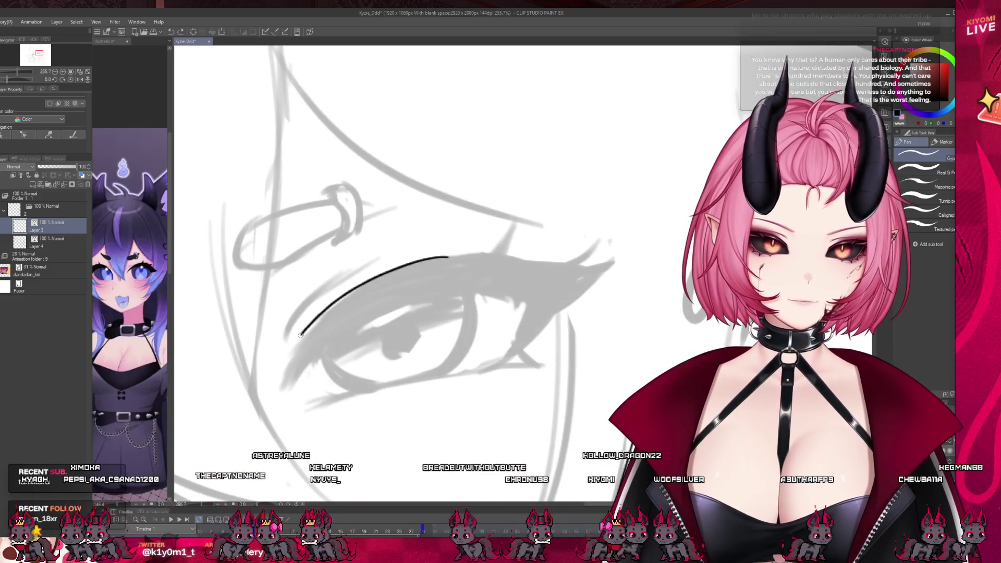
key(ctrl+z)
drag(454, 256, 310, 328)
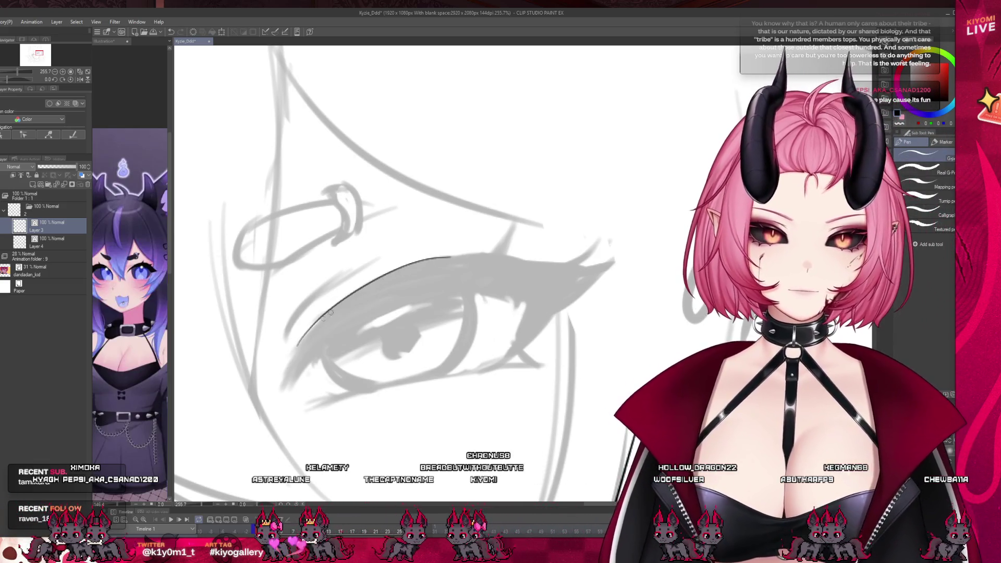
key(ctrl+z)
drag(456, 258, 431, 260)
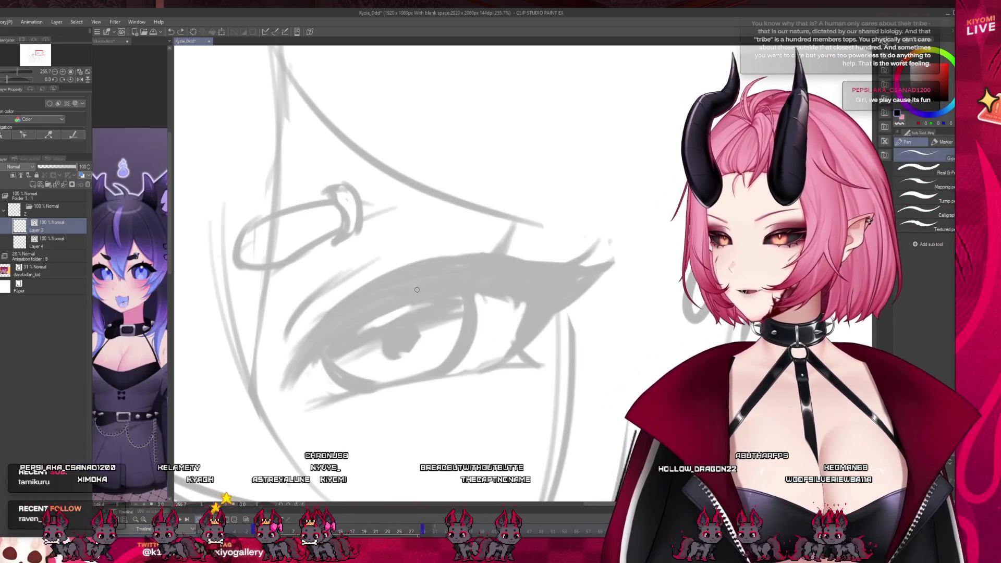
scroll(411, 292, down, 5)
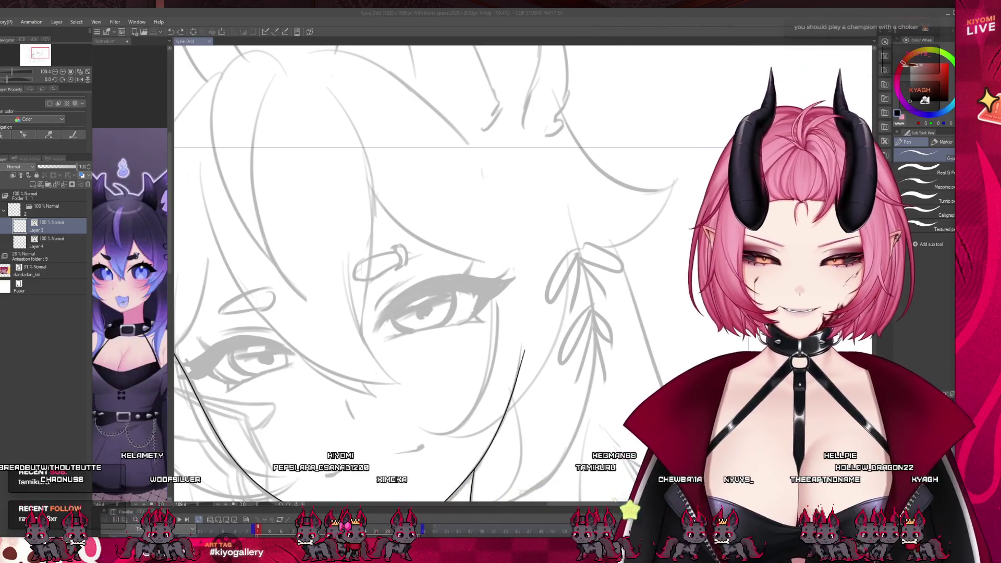
scroll(418, 308, up, 5)
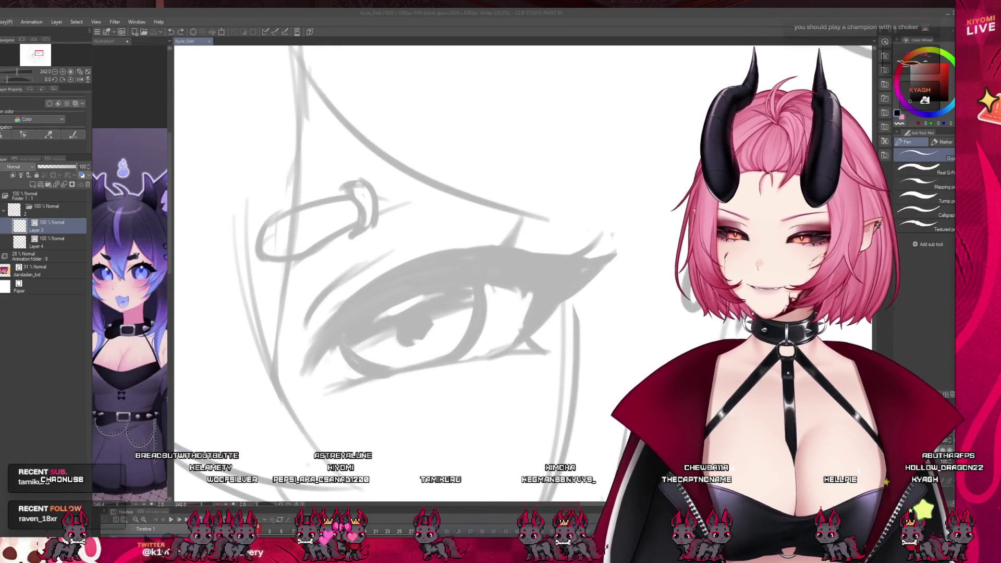
drag(313, 326, 462, 244)
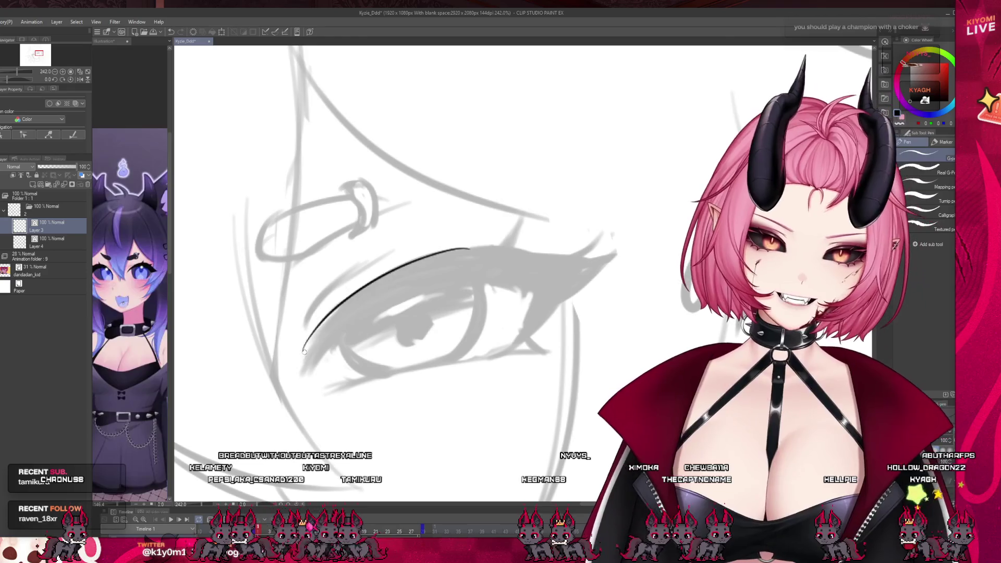
key(ctrl+z)
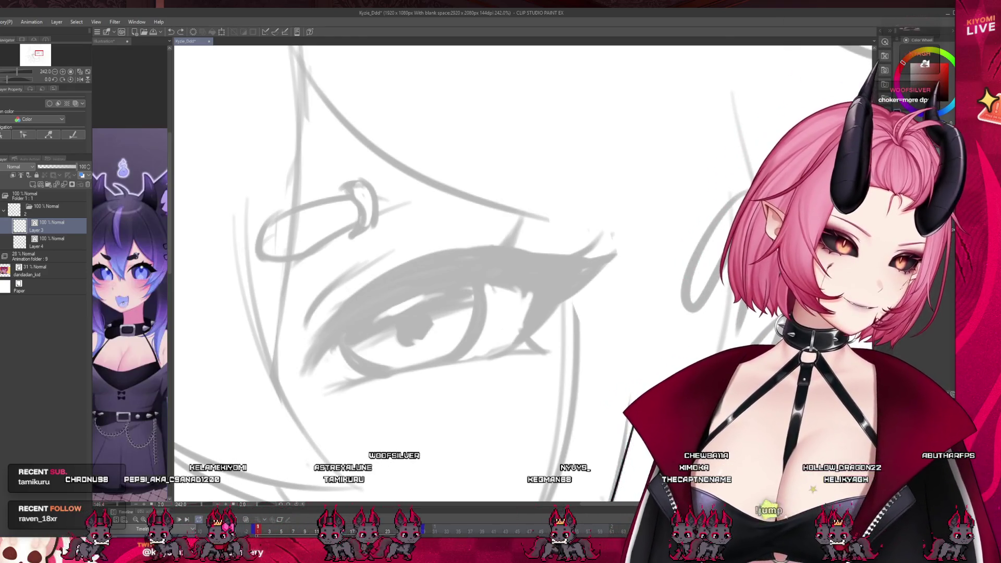
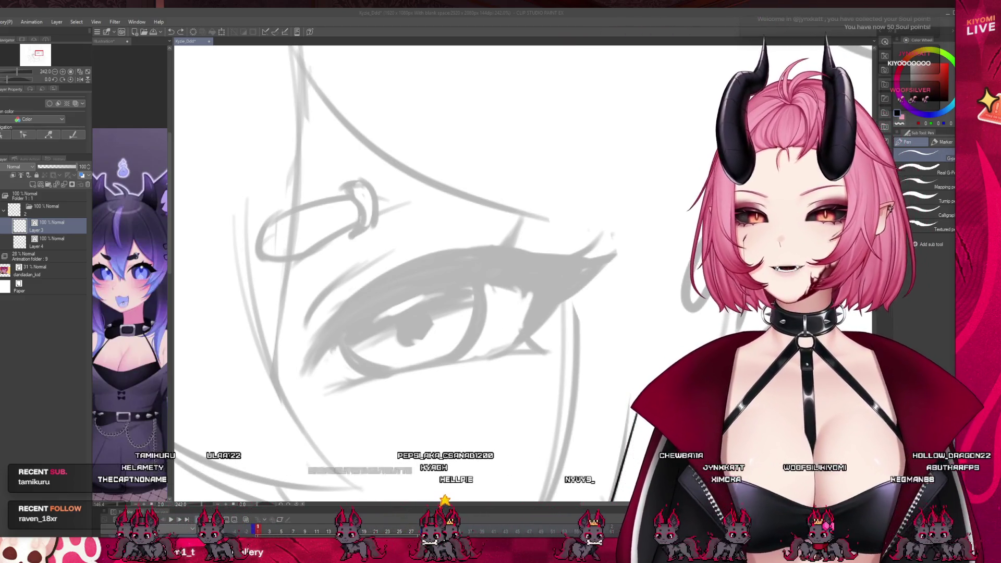
- Ink the right eye's upper eyelid curve, retrying strokes with undo until it looks right
click(487, 249)
drag(487, 249, 314, 355)
key(ctrl+z)
drag(487, 249, 314, 355)
key(ctrl+z)
key(ctrl+z)
drag(477, 247, 289, 369)
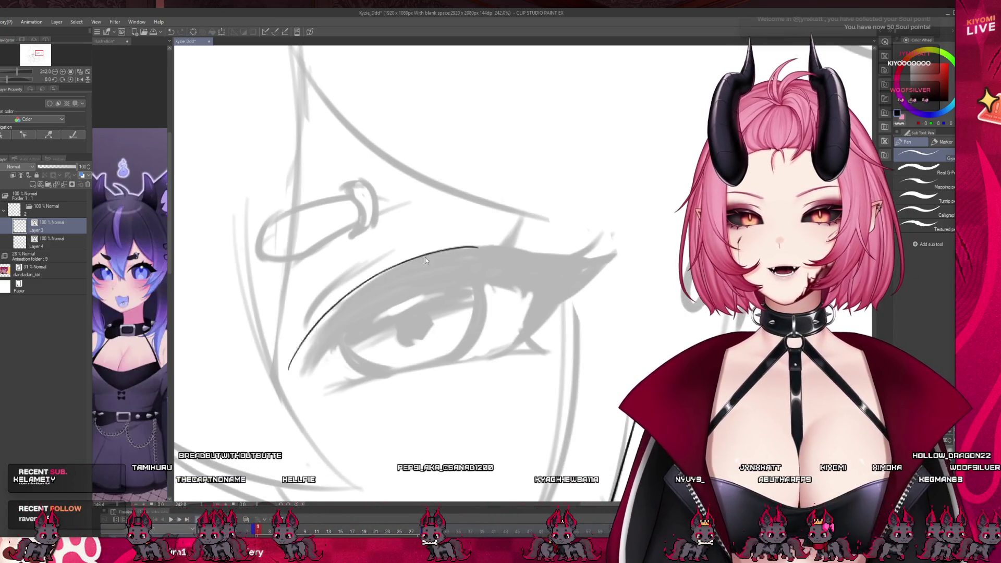
key(ctrl+z)
drag(481, 248, 295, 370)
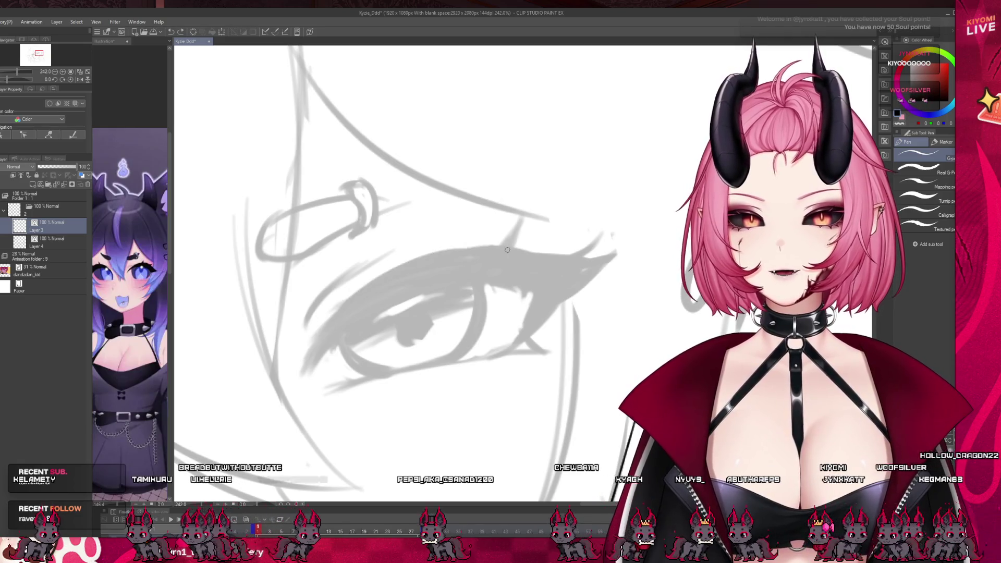
drag(508, 250, 305, 362)
key(ctrl+z)
drag(492, 244, 307, 365)
key(ctrl+z)
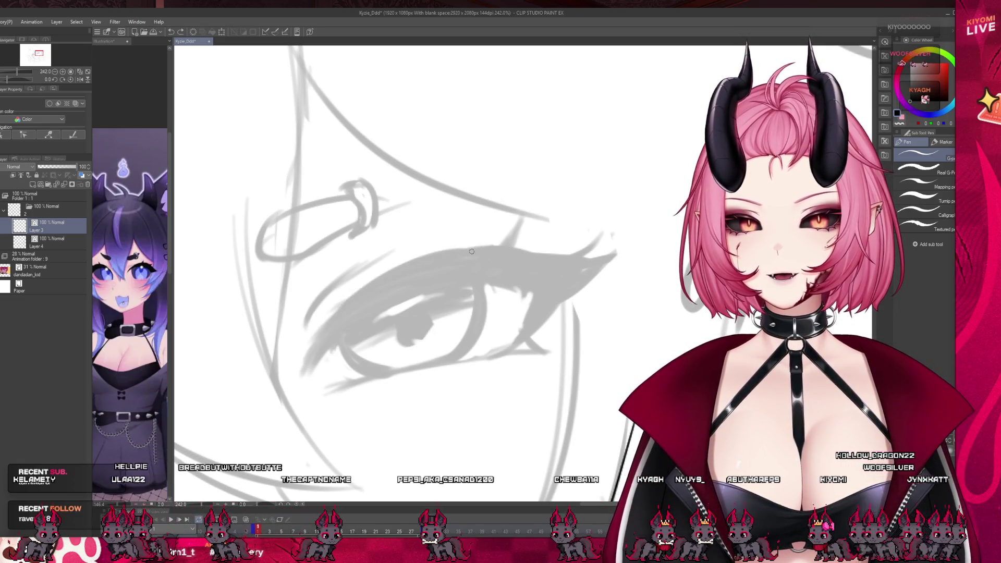
key(ctrl+z)
drag(508, 245, 304, 366)
key(ctrl+z)
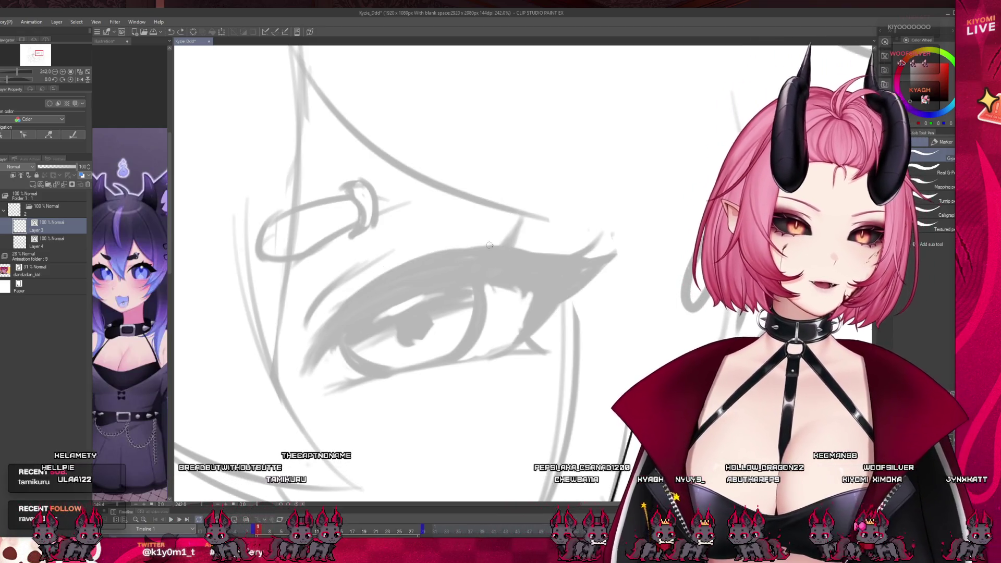
drag(513, 246, 329, 322)
key(ctrl+z)
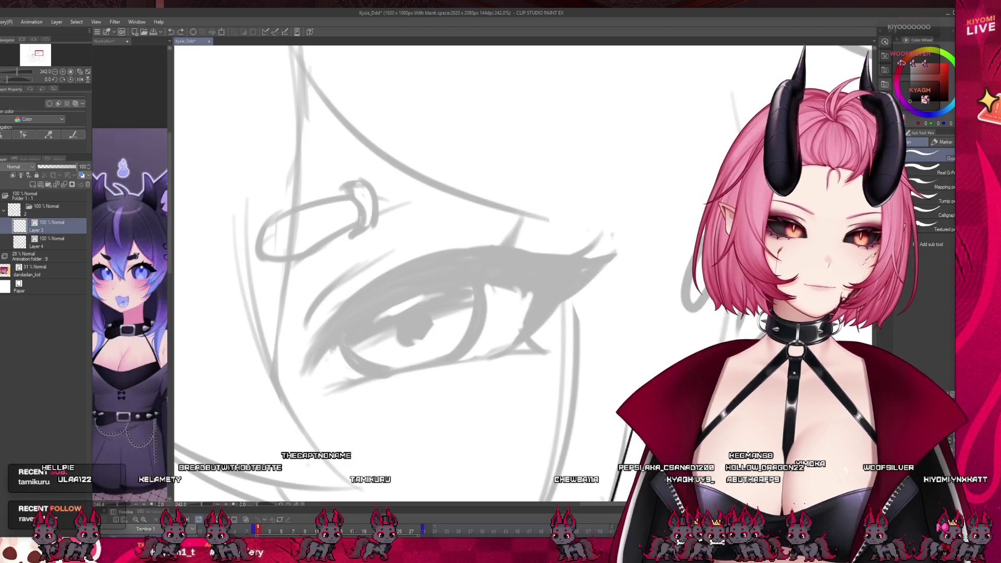
mouse_move(520, 252)
mouse_down()
mouse_move(308, 337)
mouse_move(358, 303)
mouse_up()
key(ctrl+z)
key(ctrl+z)
drag(485, 244, 327, 330)
key(ctrl+z)
drag(521, 245, 302, 362)
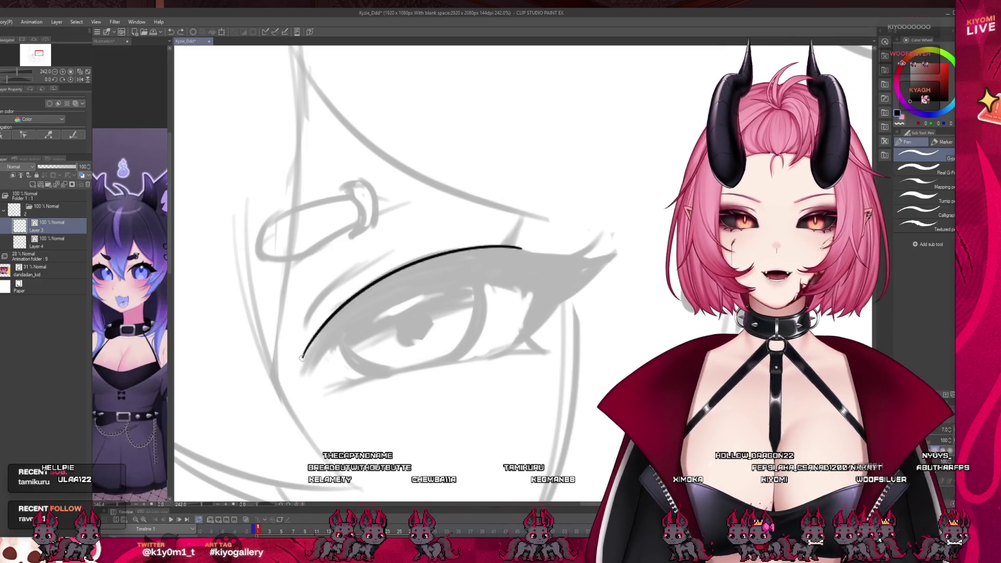
key(ctrl+z)
drag(510, 248, 306, 363)
key(ctrl+z)
mouse_move(490, 250)
mouse_down()
mouse_move(303, 367)
mouse_move(308, 379)
mouse_move(427, 282)
mouse_up()
- Ink the inner line under the upper lid, extending it to the outer corner
key(ctrl+z)
drag(308, 379, 467, 280)
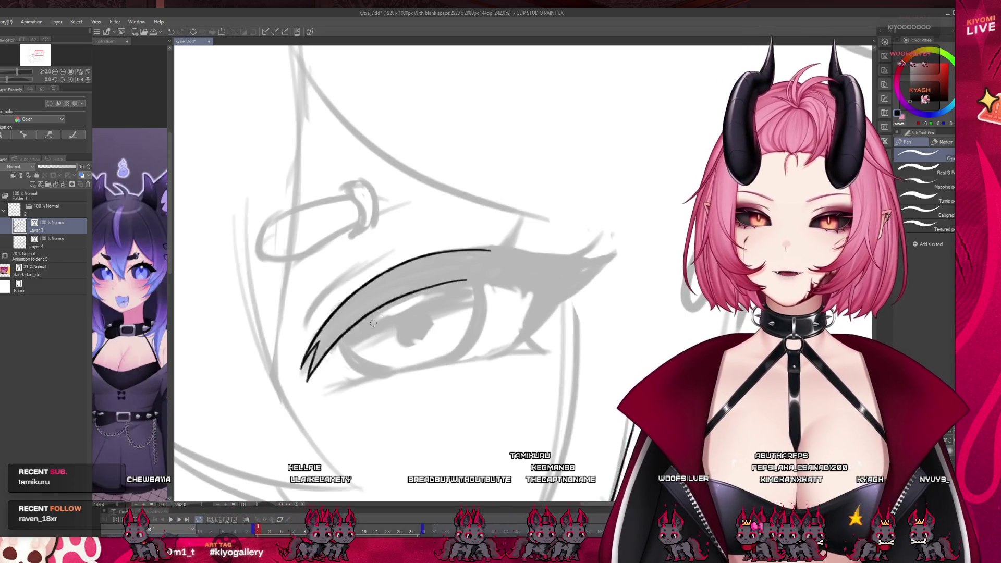
key(ctrl+z)
drag(308, 380, 498, 277)
key(ctrl+z)
mouse_move(308, 379)
mouse_down()
mouse_move(371, 306)
mouse_move(540, 272)
mouse_up()
key(ctrl+z)
key(ctrl+z)
drag(357, 315, 485, 279)
key(ctrl+z)
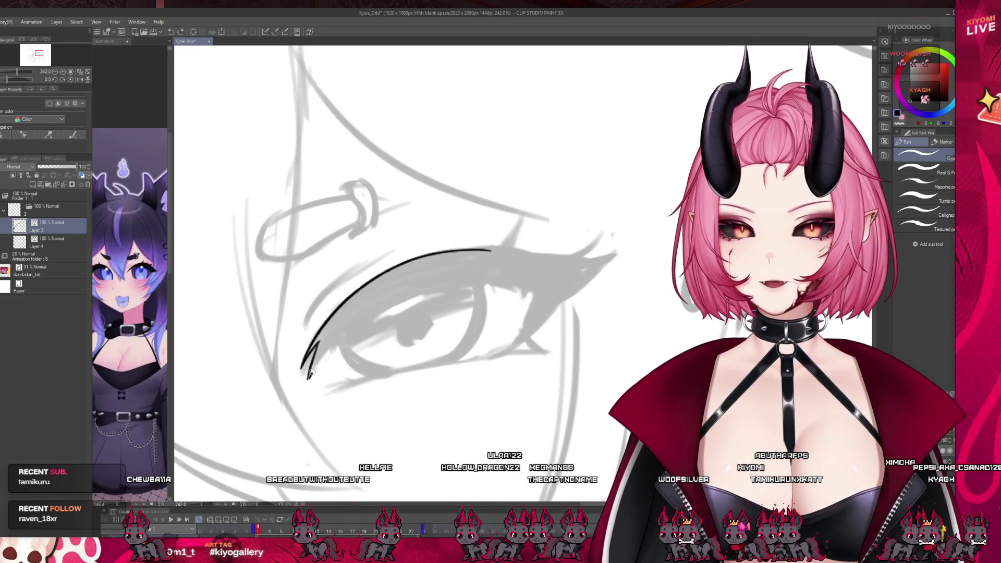
drag(310, 373, 352, 317)
drag(353, 317, 477, 279)
key(ctrl+z)
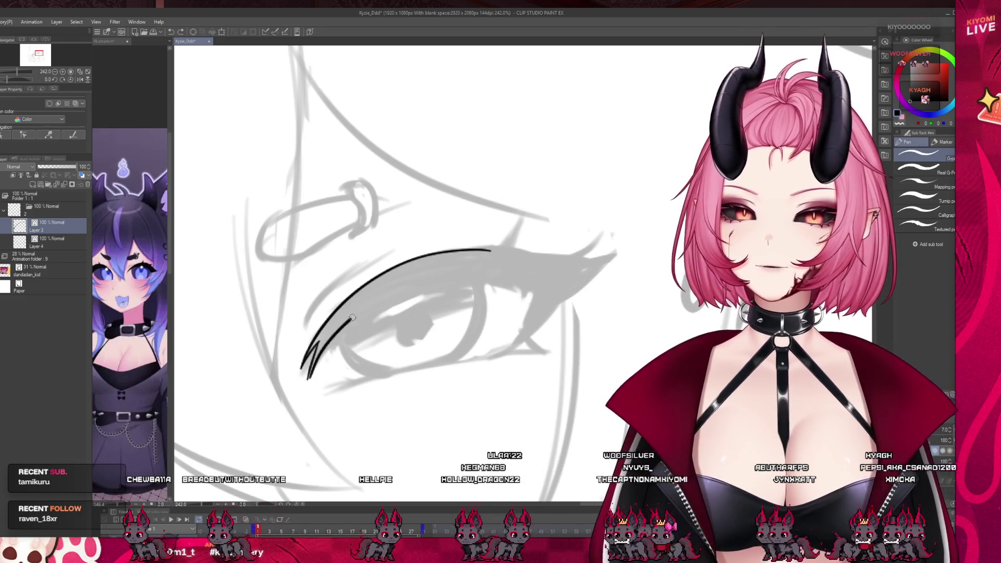
drag(352, 317, 482, 279)
key(ctrl+z)
drag(339, 332, 425, 284)
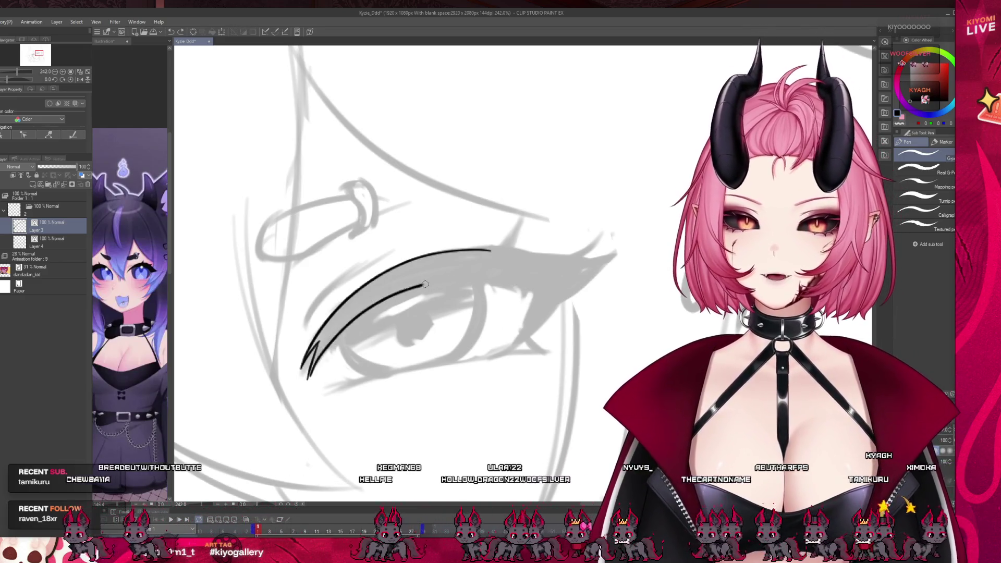
drag(313, 372, 552, 277)
key(ctrl+z)
drag(421, 289, 536, 292)
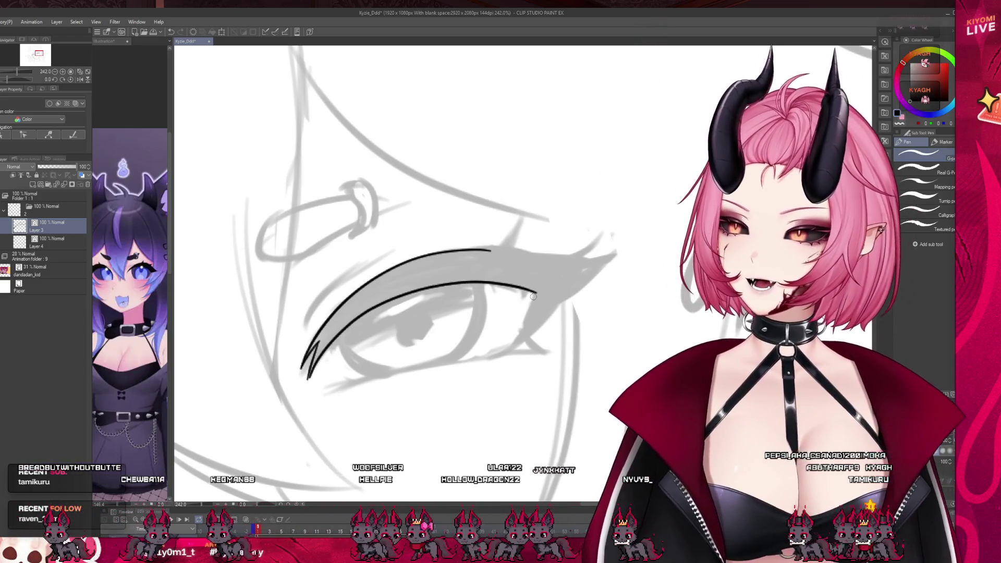
- Draw the outer-corner eyeliner and extend the upper lid into a pointed wing tip
drag(536, 293, 525, 340)
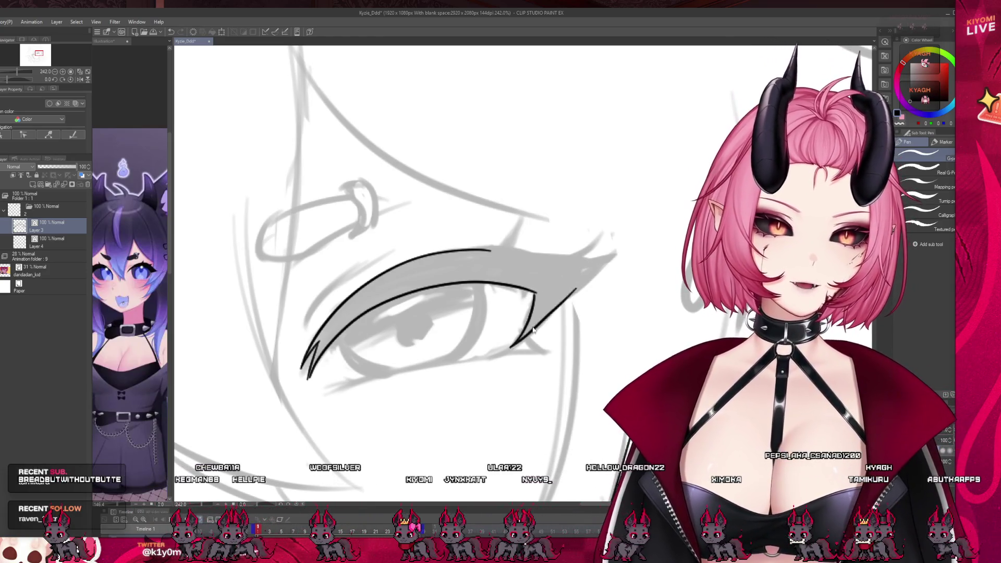
key(ctrl+z)
key(ctrl+z)
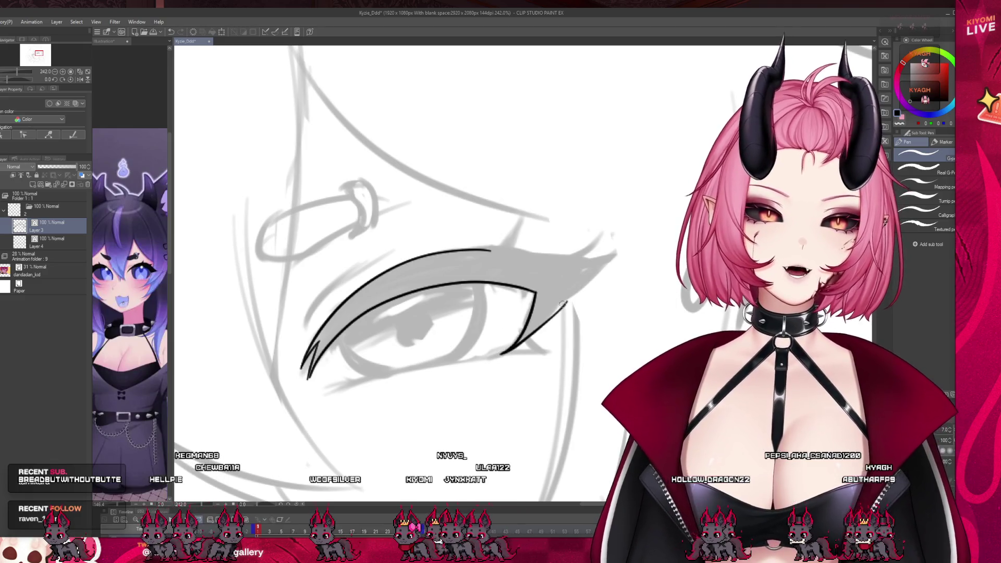
drag(499, 354, 564, 298)
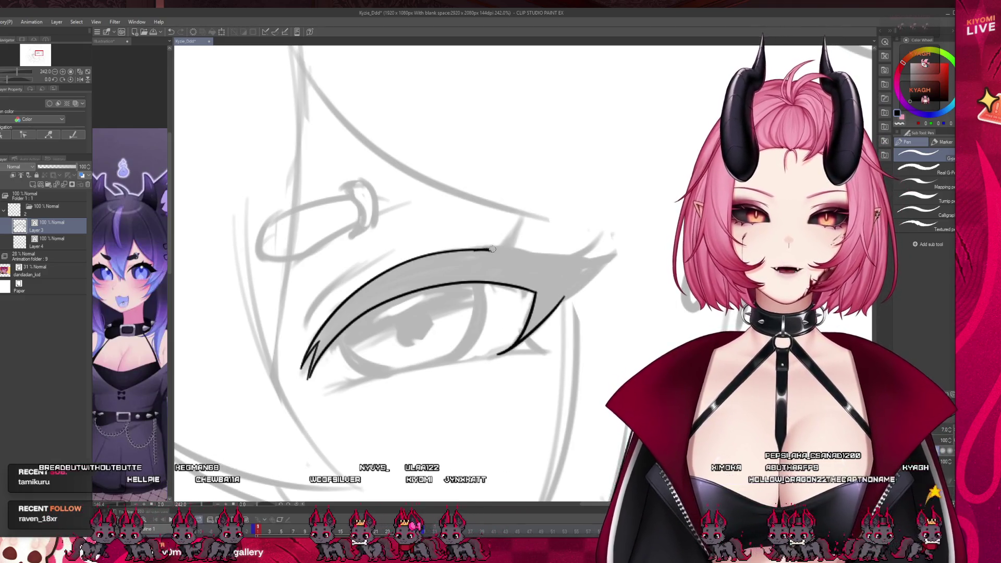
drag(479, 250, 621, 254)
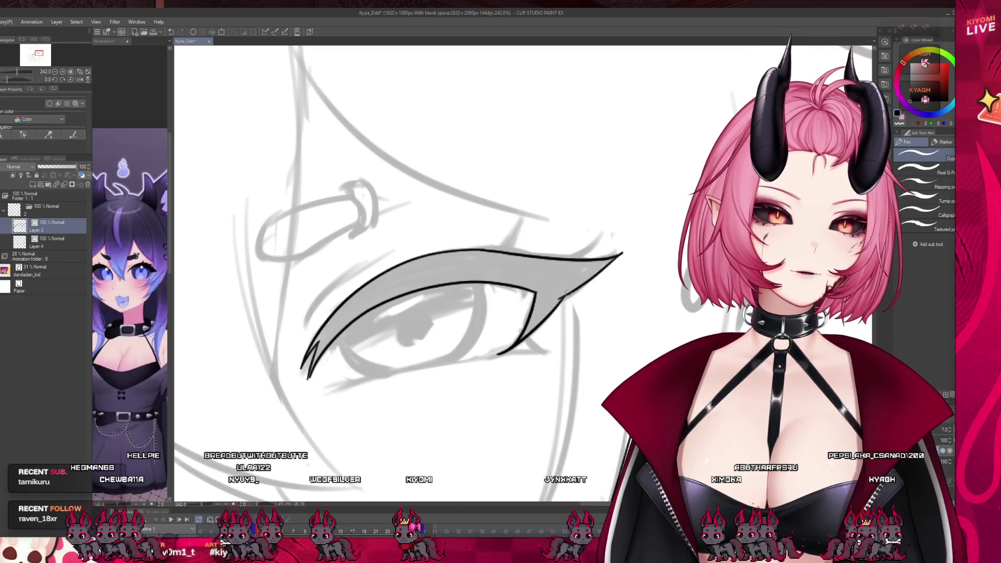
key(ctrl+z)
key(ctrl+z)
drag(480, 250, 587, 262)
key(ctrl+z)
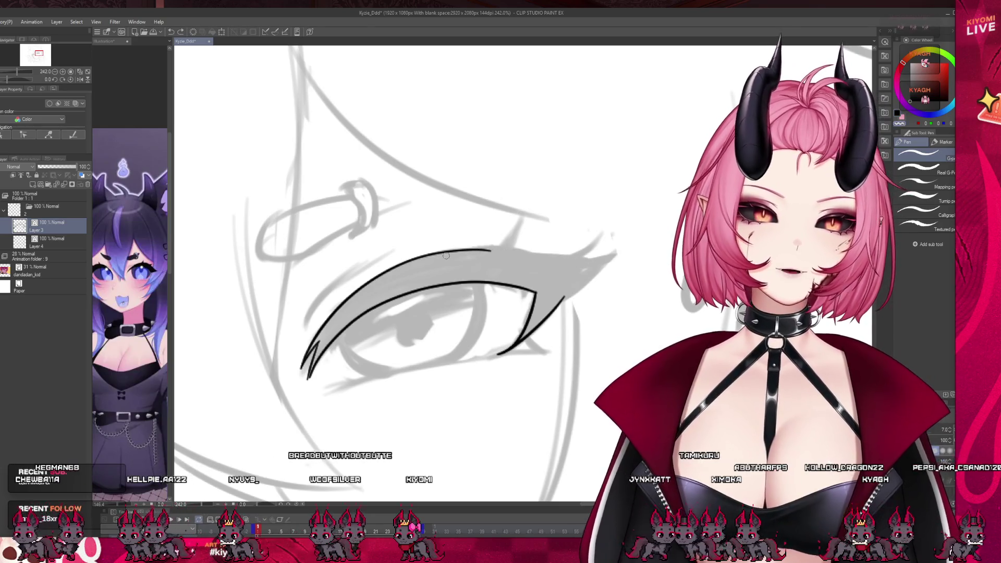
key(ctrl+z)
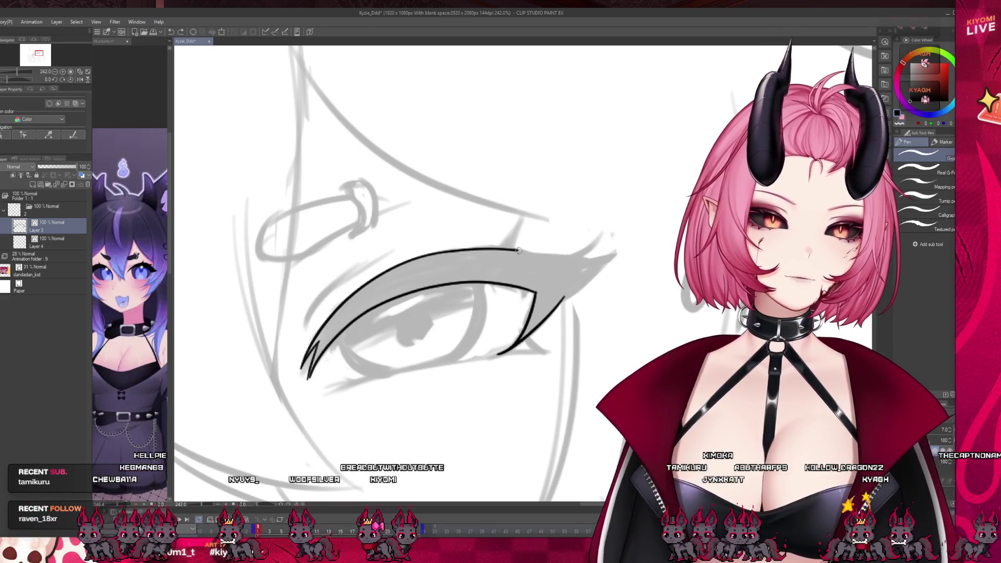
drag(588, 258, 564, 298)
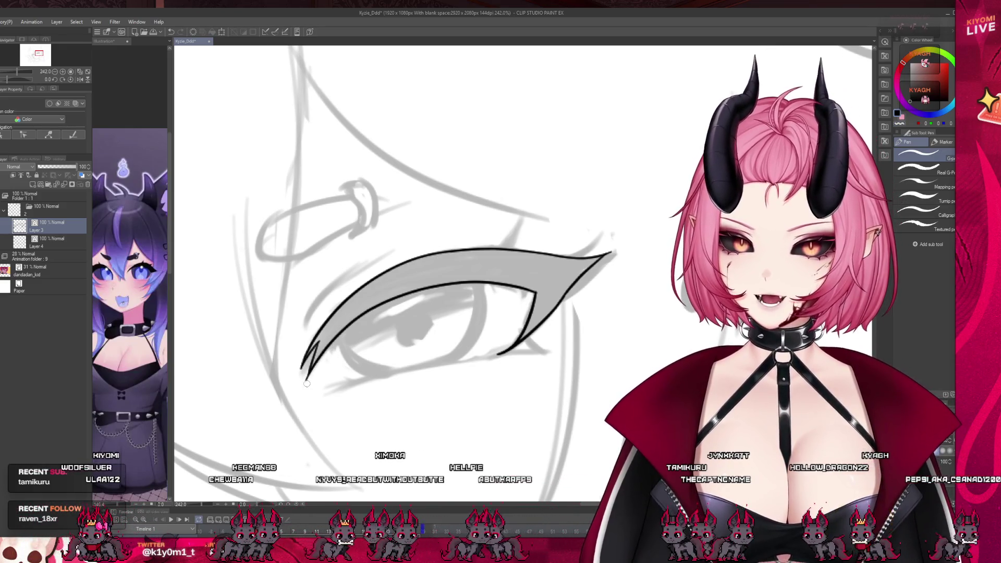
scroll(454, 308, down, 5)
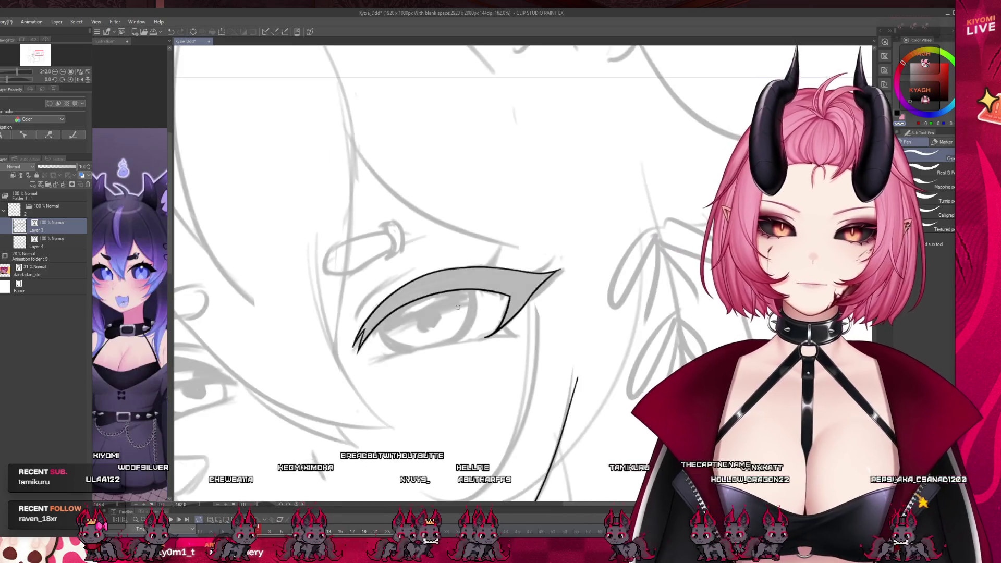
- Ink the lower eyelid line, thicken its left end and add a second outer-corner line
scroll(454, 308, up, 3)
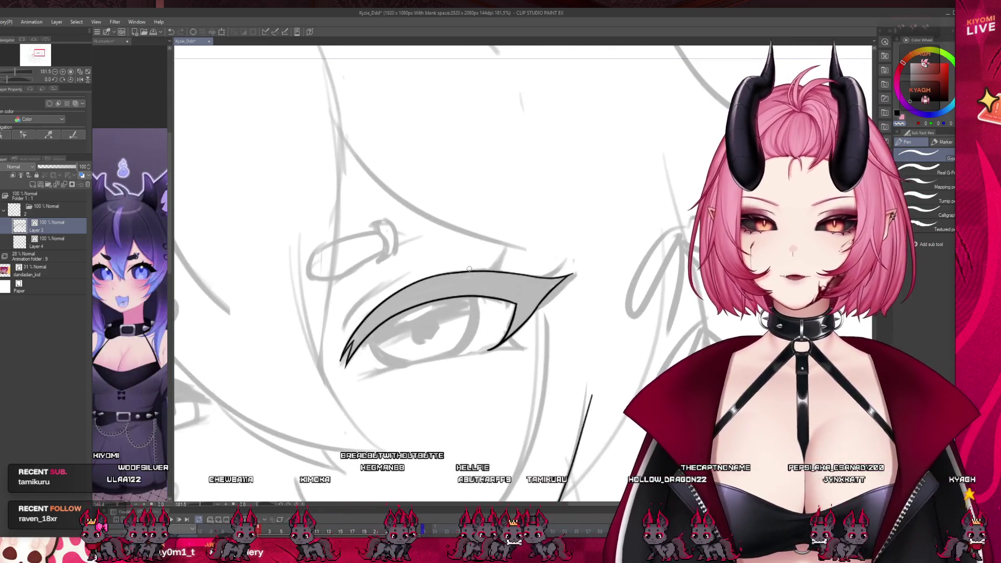
mouse_move(487, 348)
mouse_down()
mouse_move(432, 361)
mouse_move(488, 348)
mouse_move(480, 353)
mouse_up()
key(ctrl+z)
key(ctrl+z)
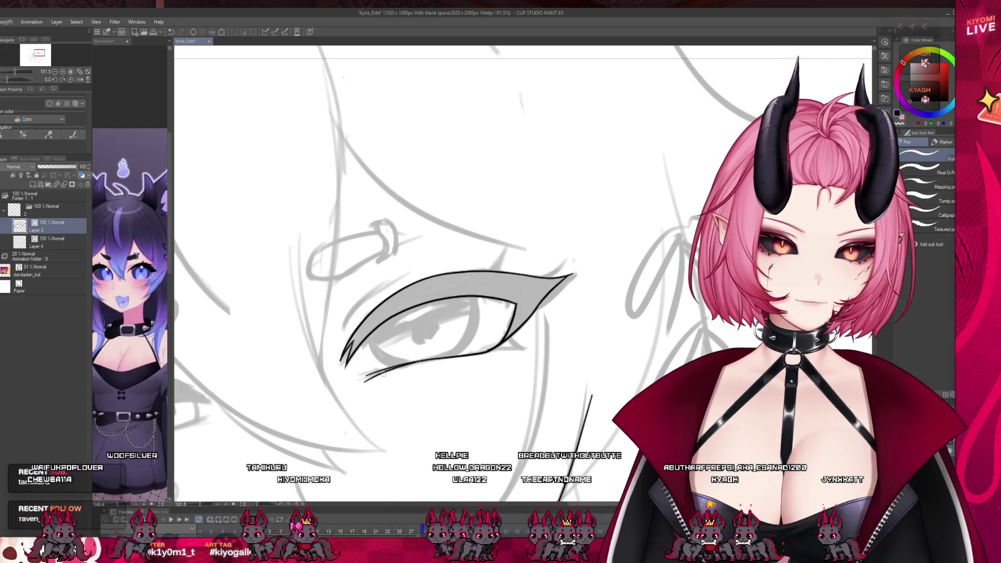
drag(402, 366, 370, 380)
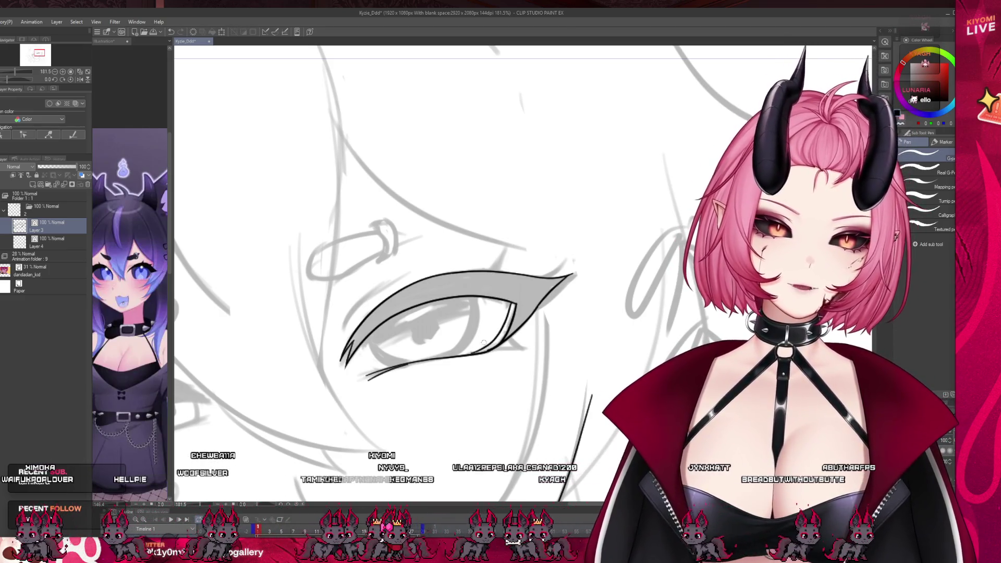
drag(512, 302, 506, 316)
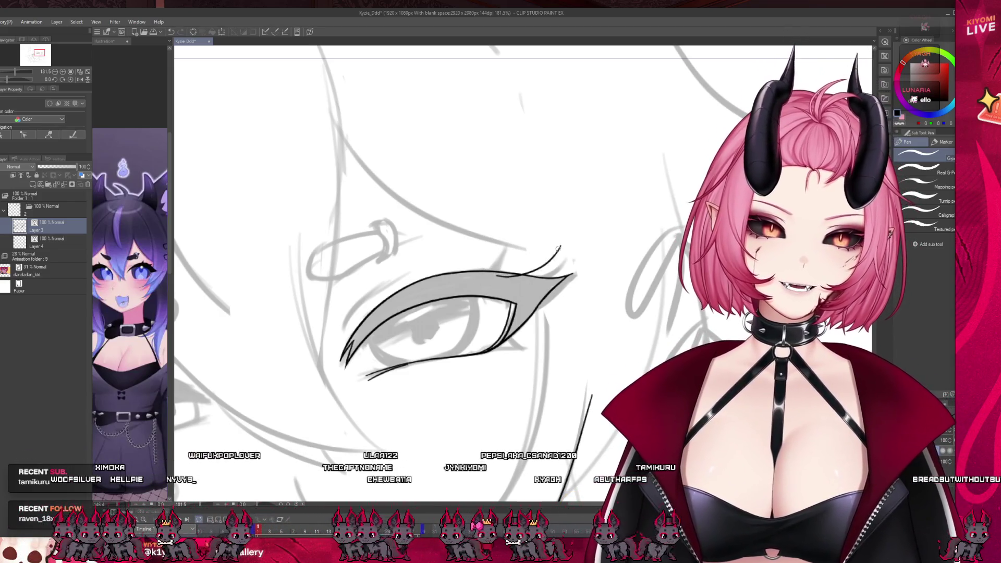
- Draw lash flicks at the outer corner and a lash spike rising from the upper lid
drag(485, 277, 563, 245)
drag(563, 246, 520, 291)
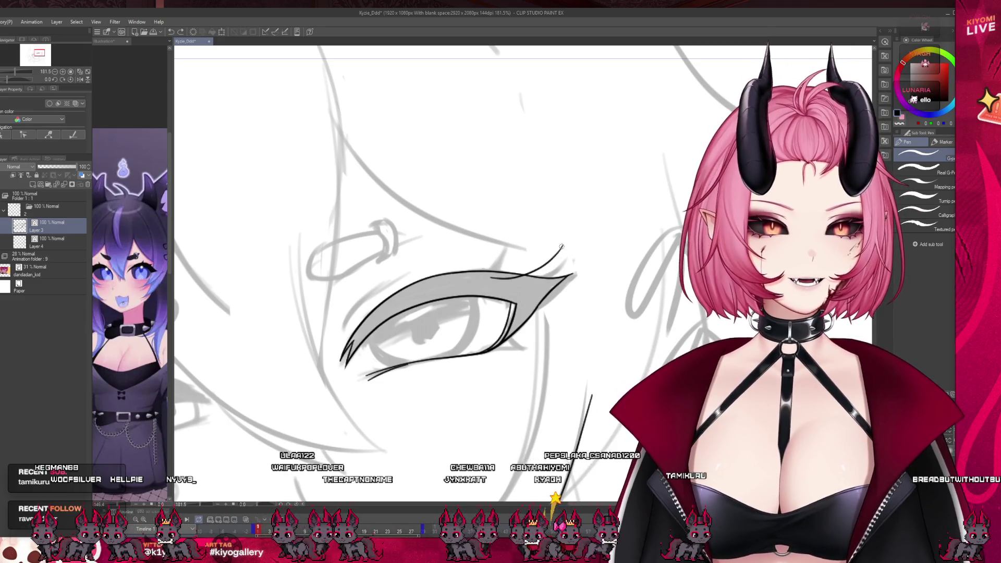
drag(437, 281, 458, 275)
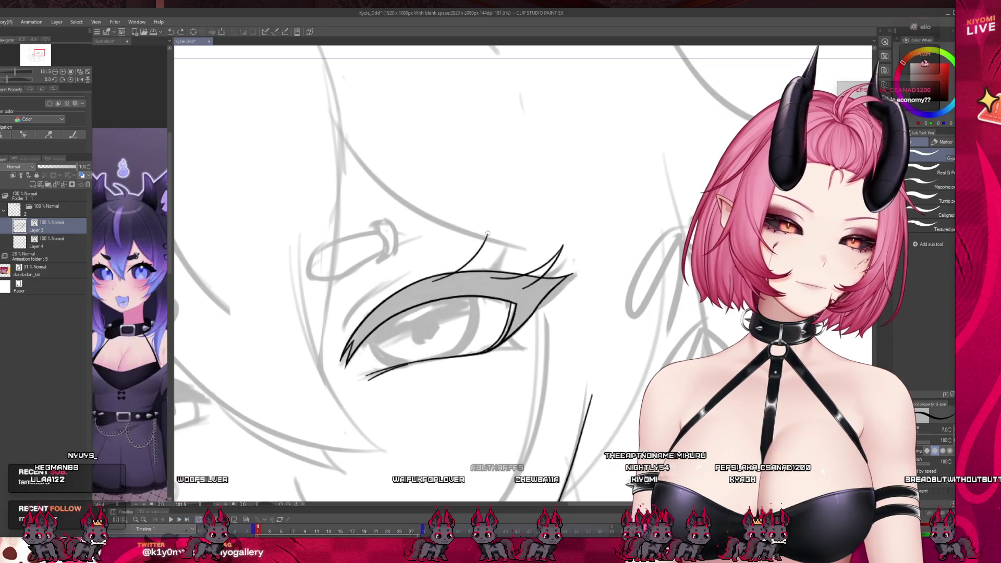
drag(442, 281, 480, 241)
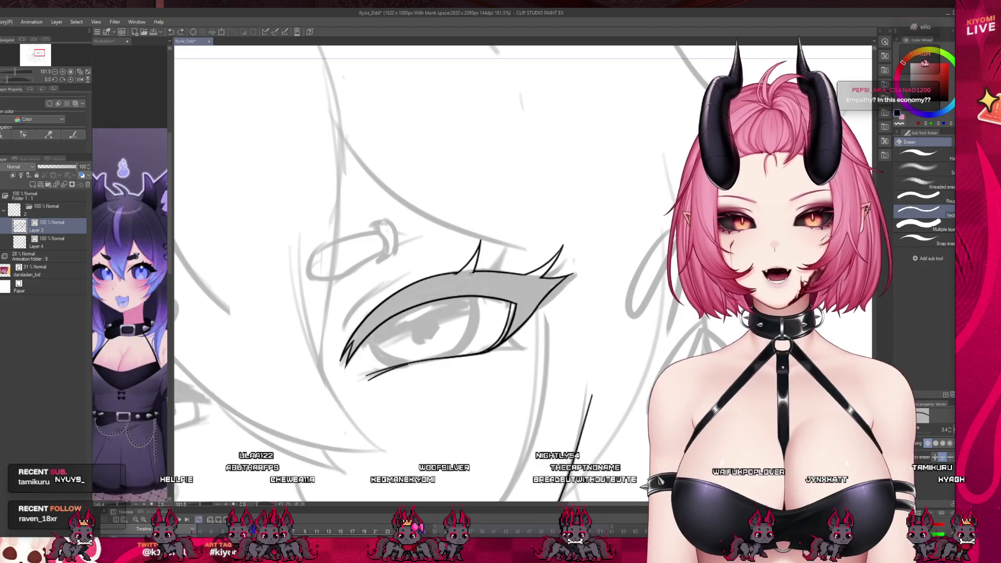
scroll(481, 273, down, 5)
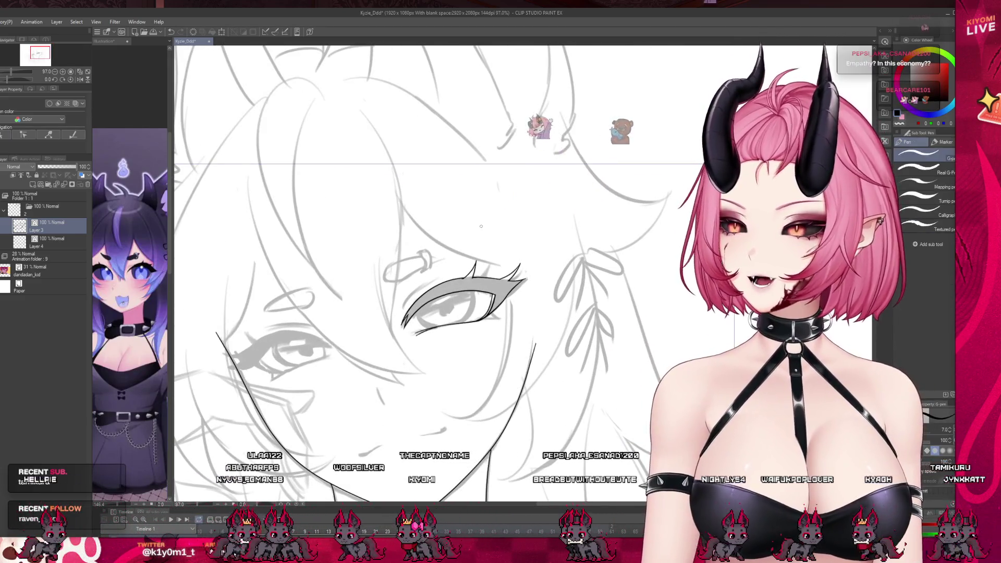
- Switch back to the pen and zoom to about 200% on the uninked second eye
key(p)
scroll(507, 268, up, 5)
scroll(506, 268, up, 1)
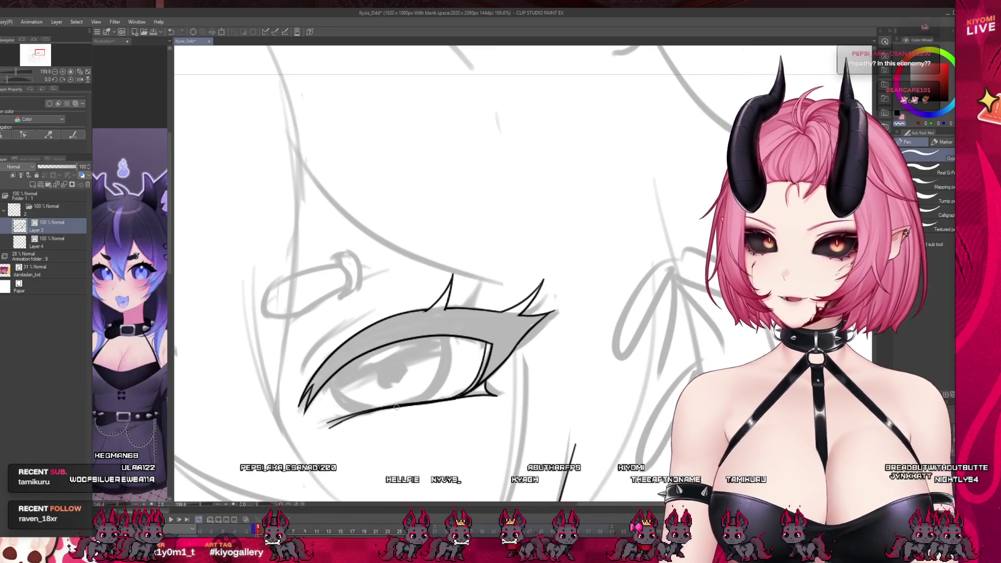
scroll(565, 355, up, 3)
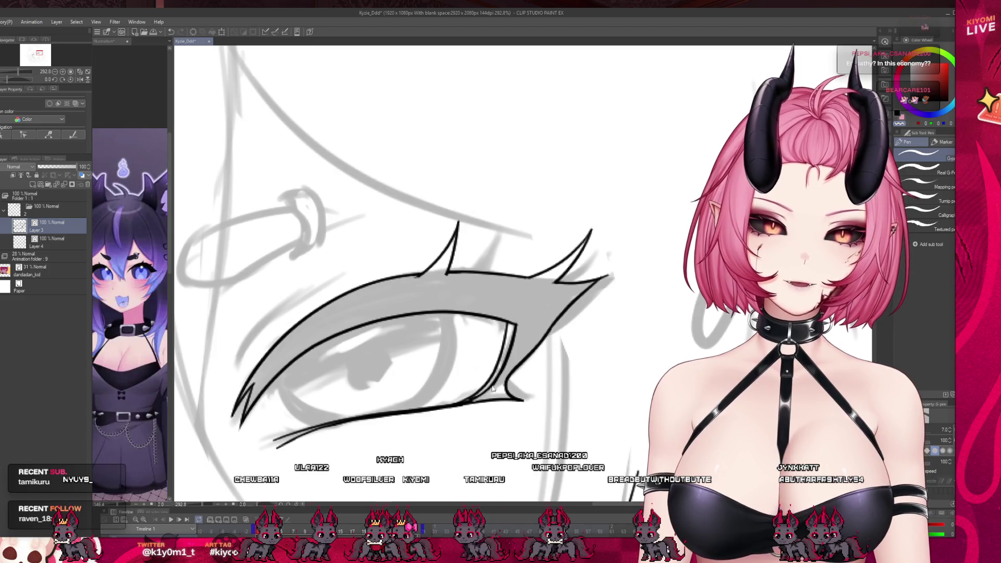
scroll(536, 346, down, 5)
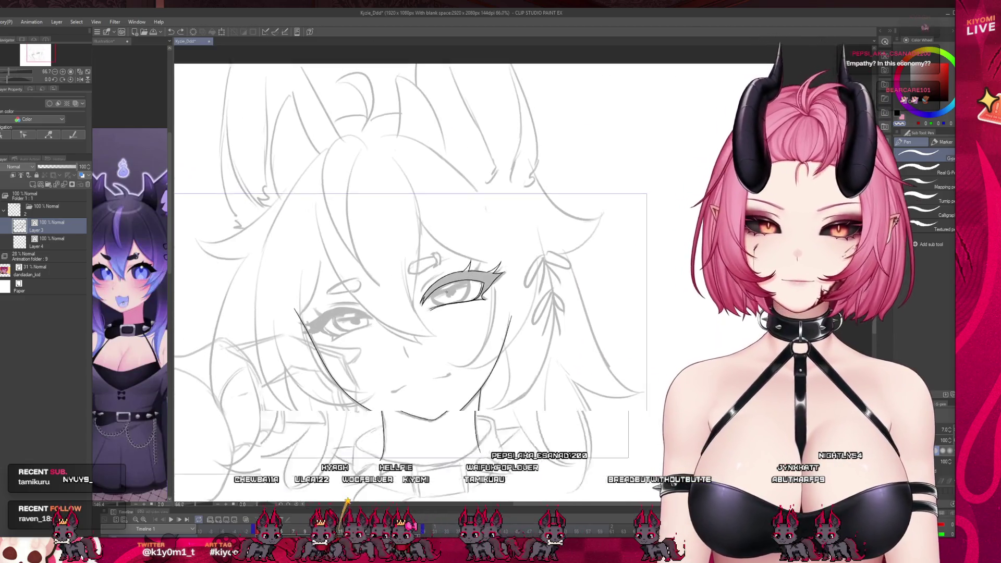
scroll(426, 279, up, 1)
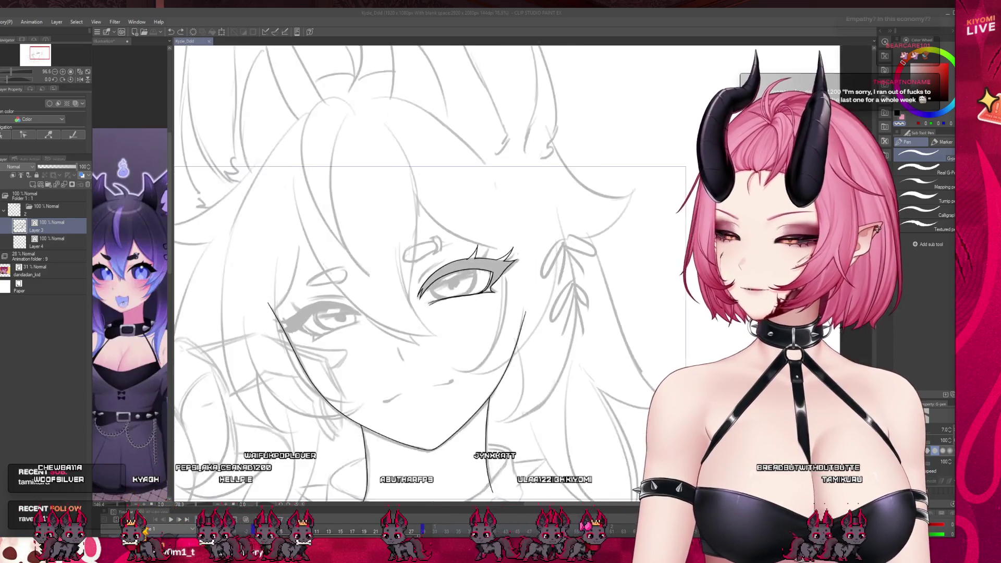
scroll(521, 271, down, 3)
scroll(522, 271, up, 5)
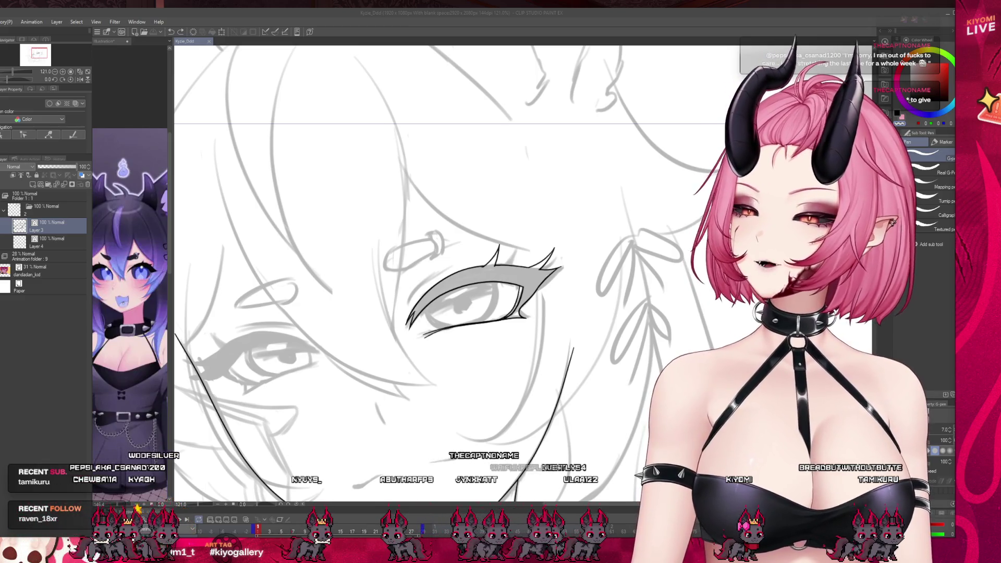
scroll(417, 272, up, 1)
scroll(417, 271, up, 4)
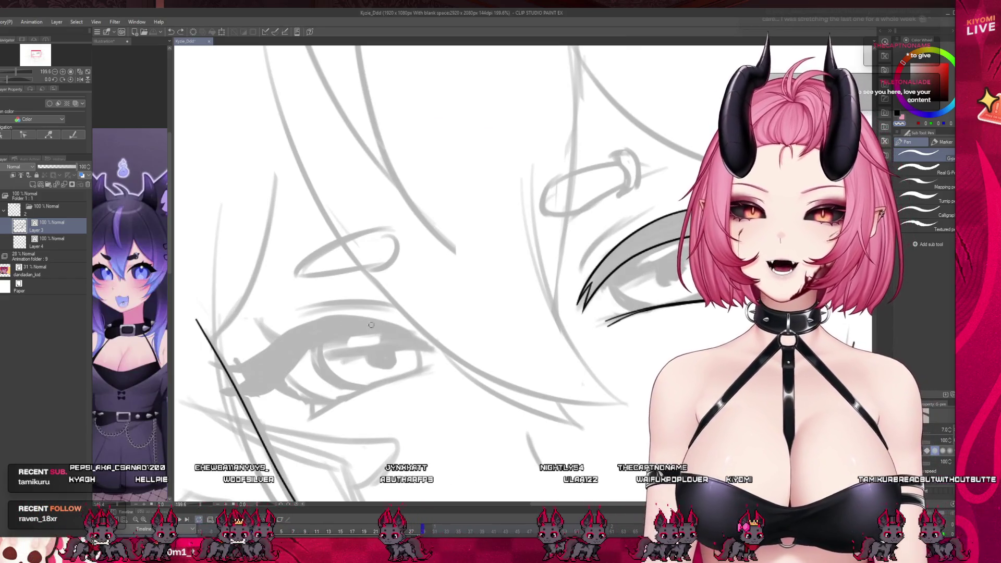
- Try first passes of the second eye's upper eyelid arc, undoing each attempt
mouse_move(400, 330)
mouse_down()
mouse_move(266, 352)
mouse_move(394, 325)
mouse_up()
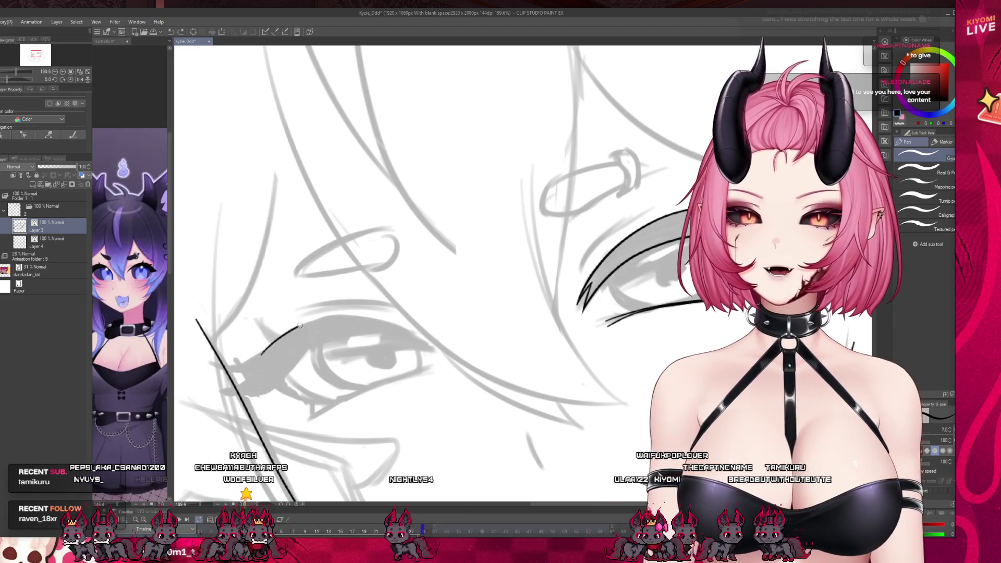
key(ctrl+z)
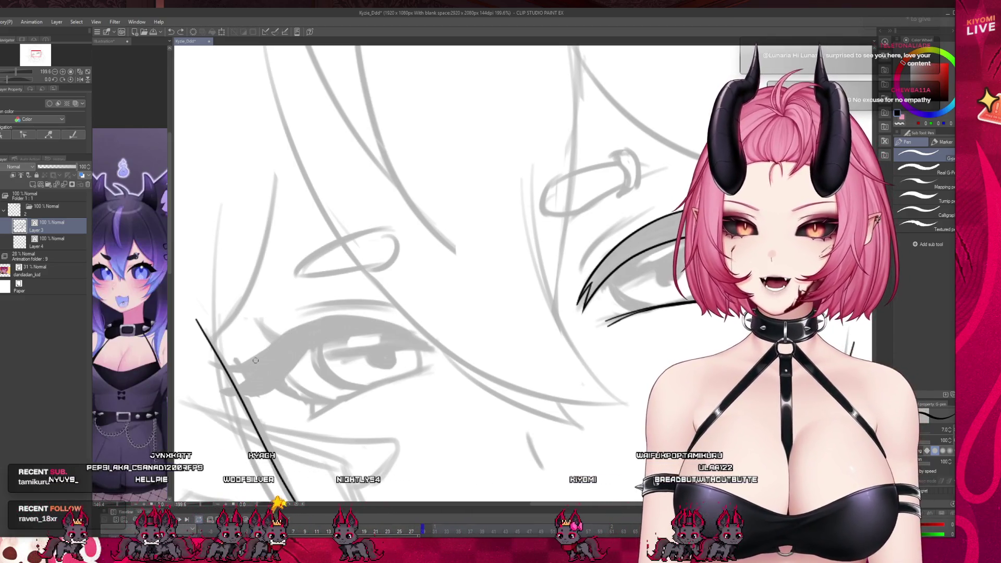
mouse_move(412, 343)
mouse_down()
mouse_move(259, 363)
mouse_move(313, 328)
mouse_move(421, 336)
mouse_up()
key(ctrl+z)
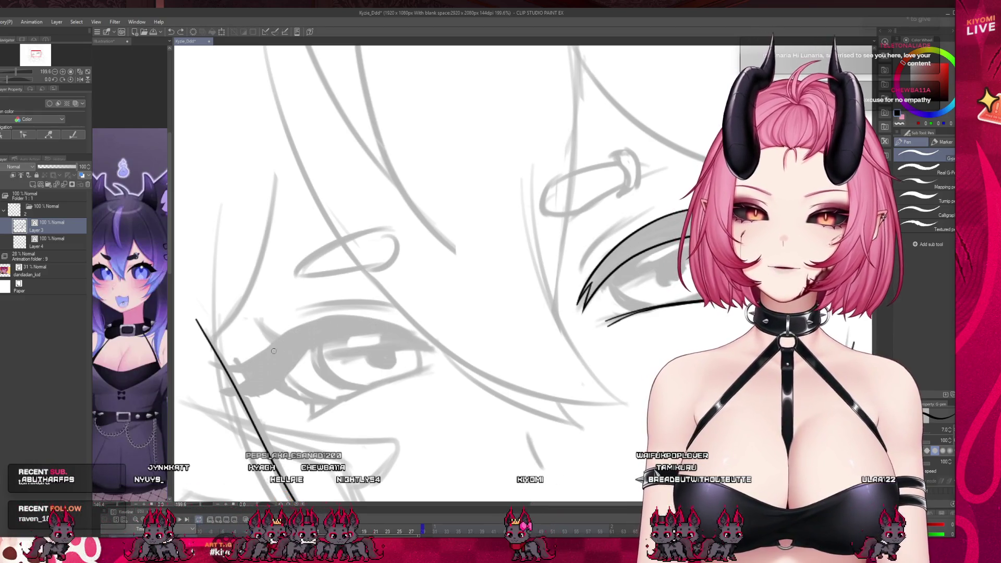
key(ctrl+z)
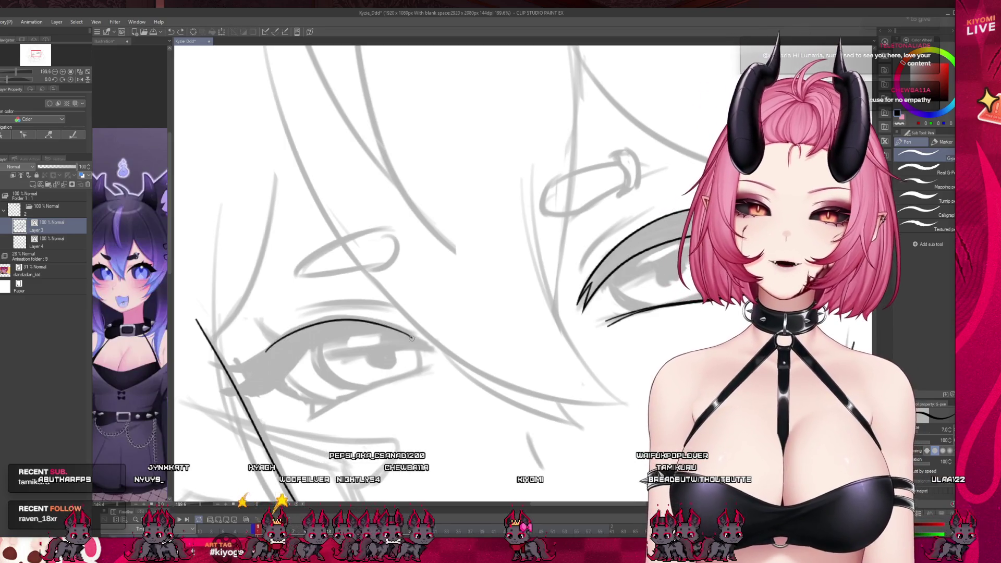
drag(264, 355, 299, 327)
key(ctrl+z)
drag(258, 359, 428, 337)
key(ctrl+z)
- Mirror and rotate the canvas view for a comfortable angle and set the colour to black
key(h)
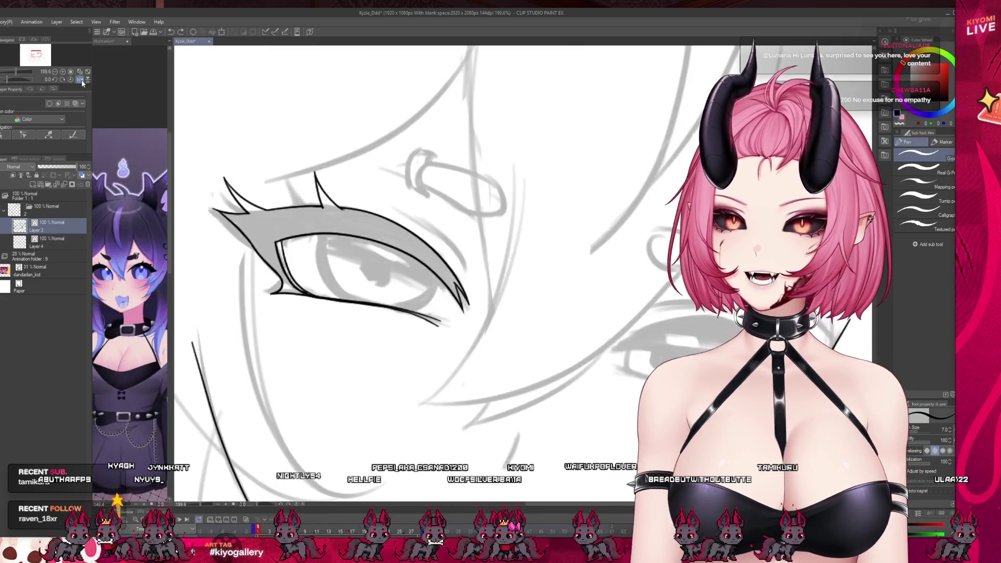
mouse_move(448, 144)
mouse_down()
mouse_move(408, 177)
mouse_move(379, 232)
mouse_up()
scroll(379, 232, down, 2)
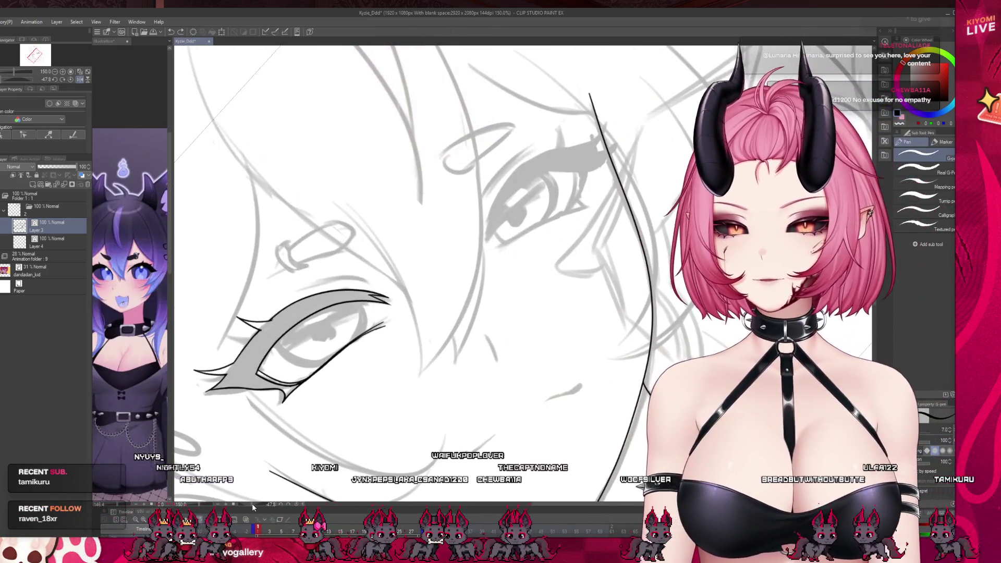
drag(252, 503, 408, 263)
scroll(408, 264, down, 3)
scroll(408, 263, up, 5)
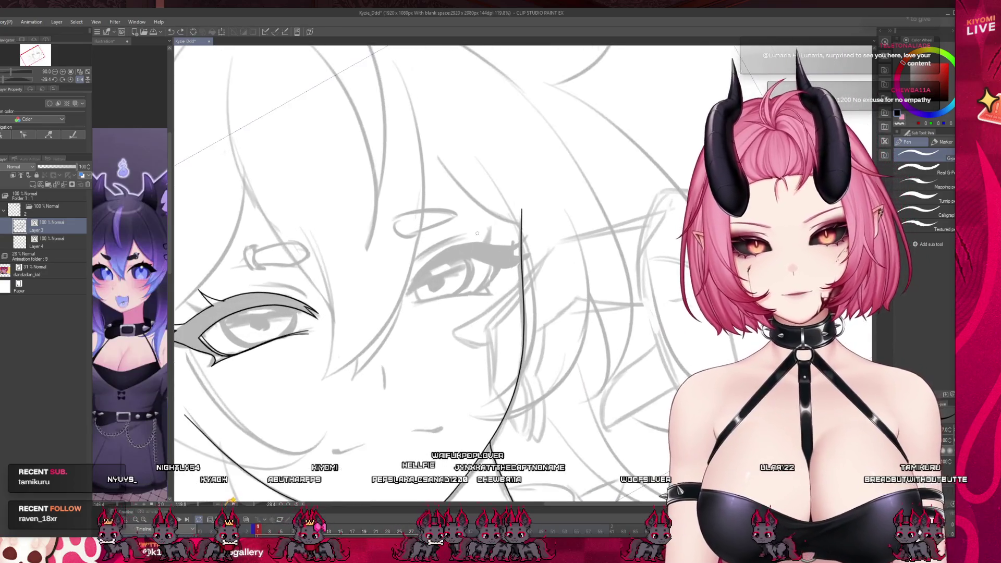
key(x)
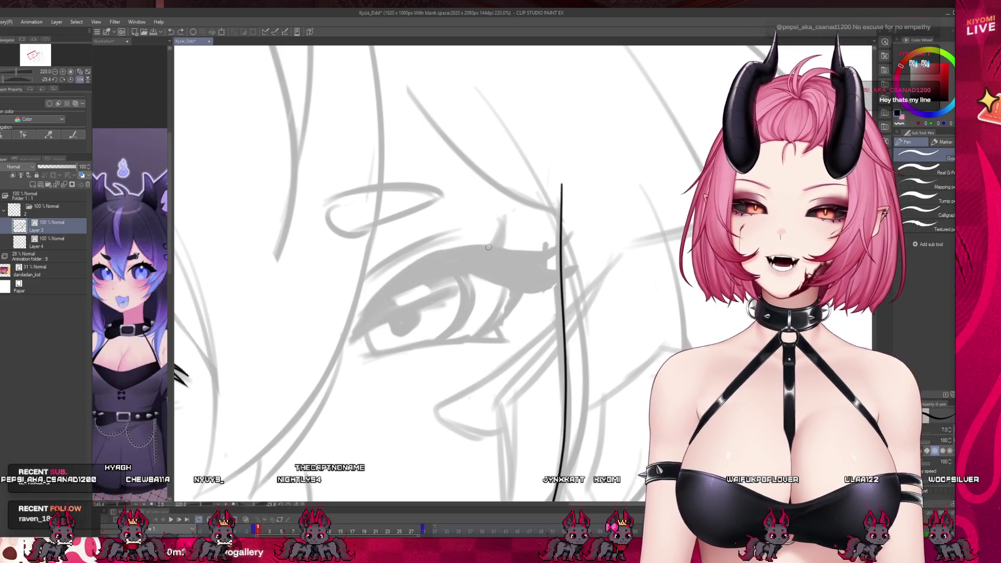
- Redraw the upper eyelid curve along the sketch, retrying strokes with undo
key(ctrl+z)
drag(508, 252, 360, 326)
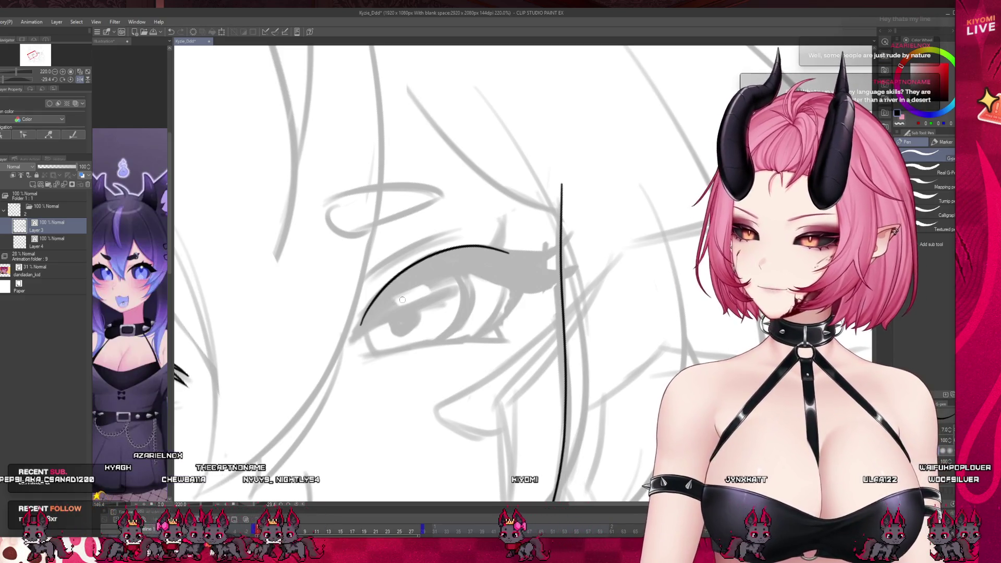
key(ctrl+z)
drag(526, 254, 425, 257)
key(ctrl+z)
drag(520, 250, 346, 323)
key(ctrl+z)
drag(531, 256, 371, 311)
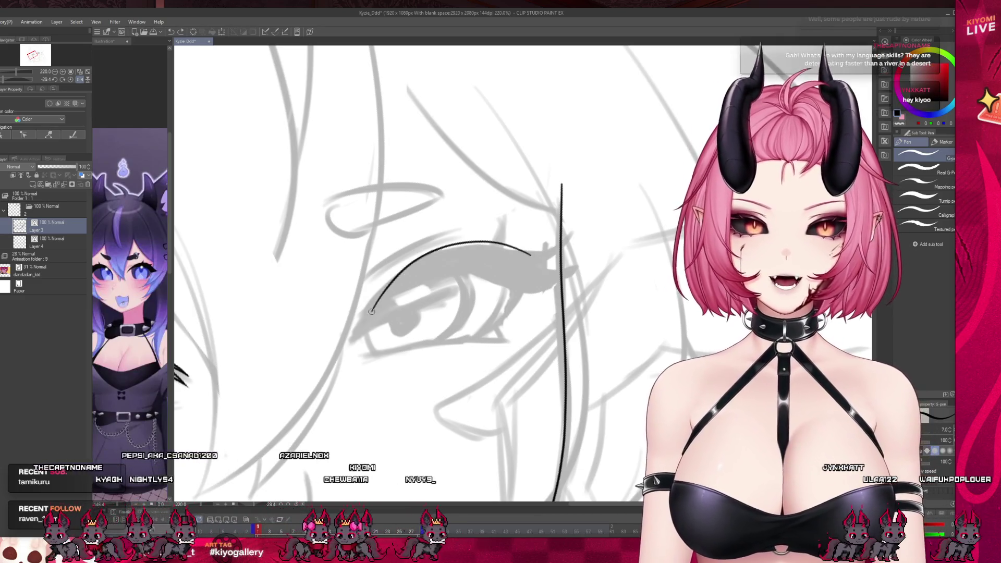
key(ctrl+z)
drag(531, 255, 347, 336)
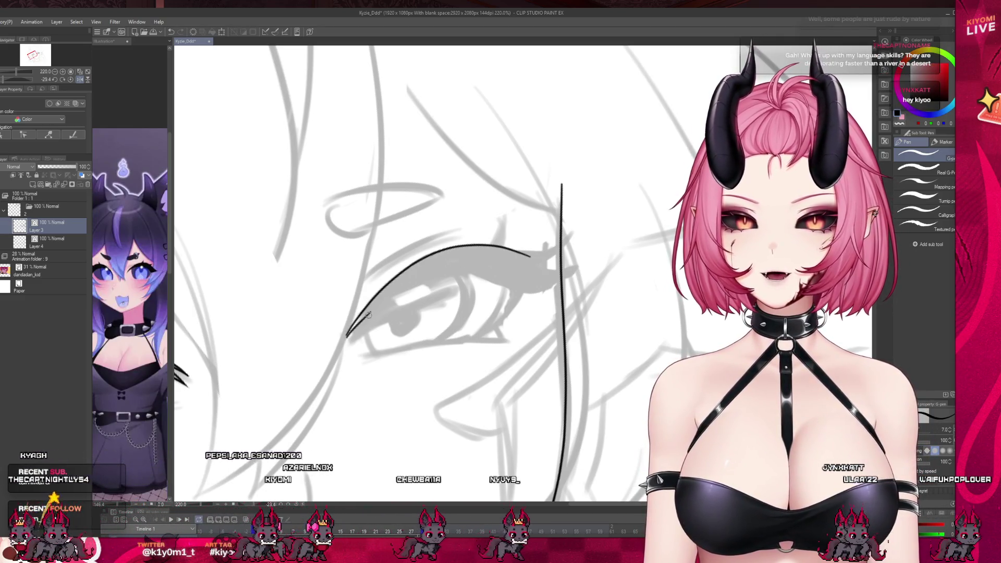
key(ctrl+z)
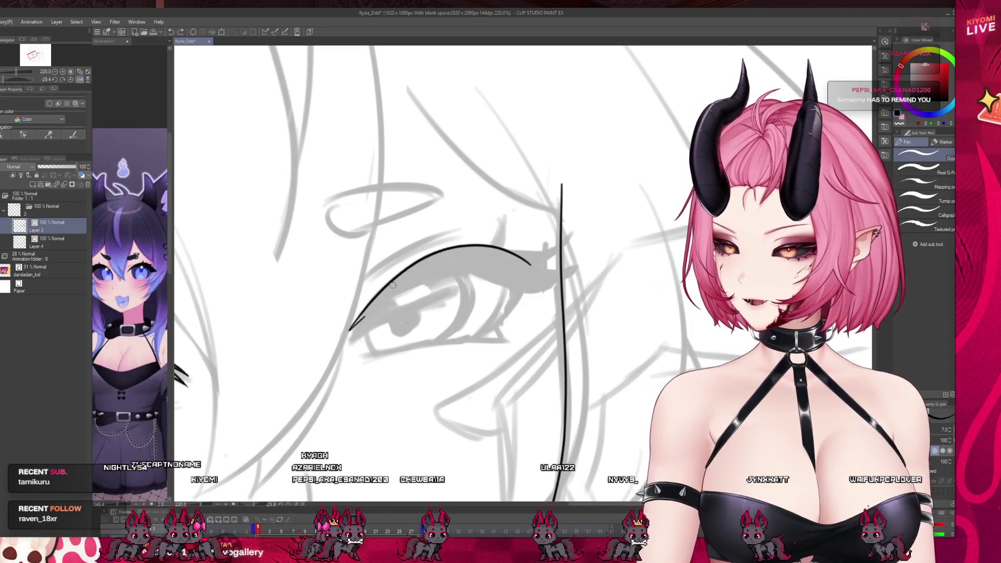
key(ctrl+z)
mouse_move(375, 313)
mouse_down()
mouse_move(531, 258)
mouse_move(448, 245)
mouse_move(356, 334)
mouse_up()
key(ctrl+z)
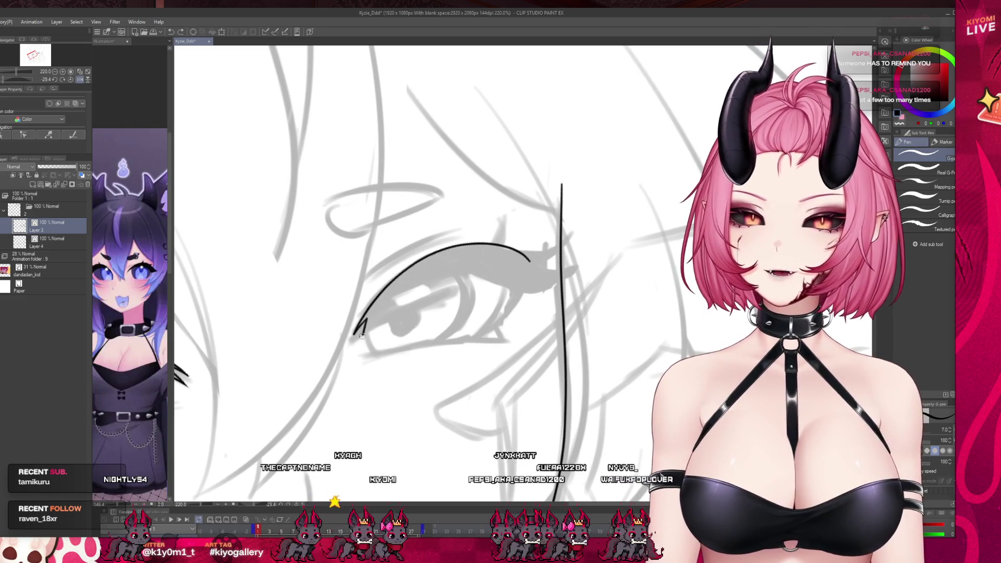
- Add an inner line beneath the eyelid curve to thicken the lid
drag(360, 345, 426, 279)
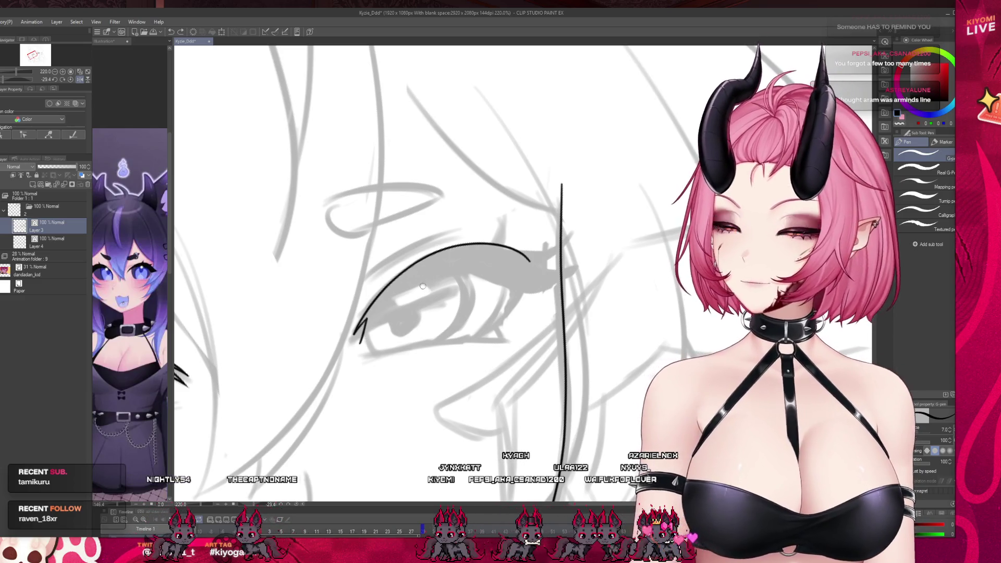
drag(485, 265, 360, 344)
key(ctrl+z)
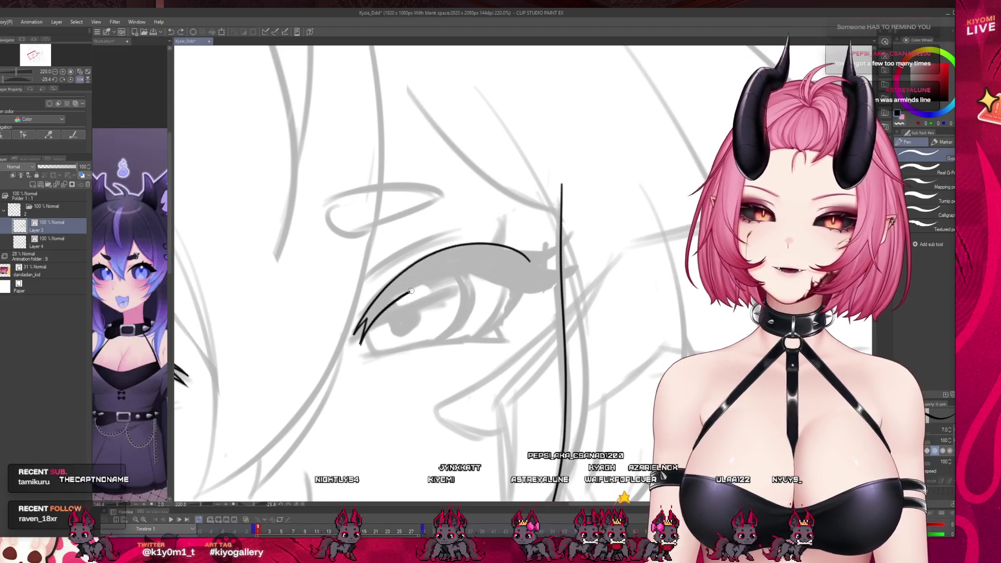
key(ctrl+z)
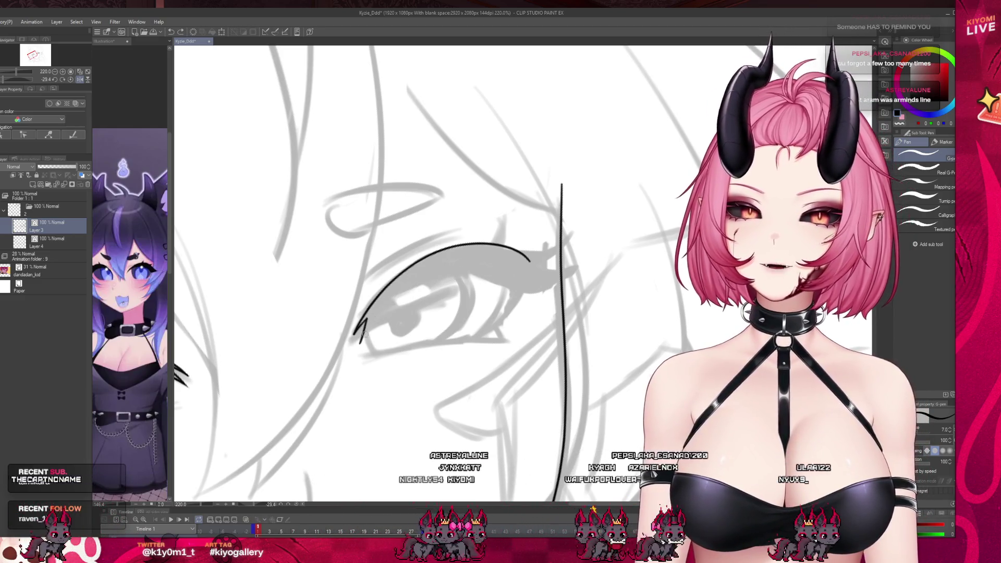
key(ctrl+z)
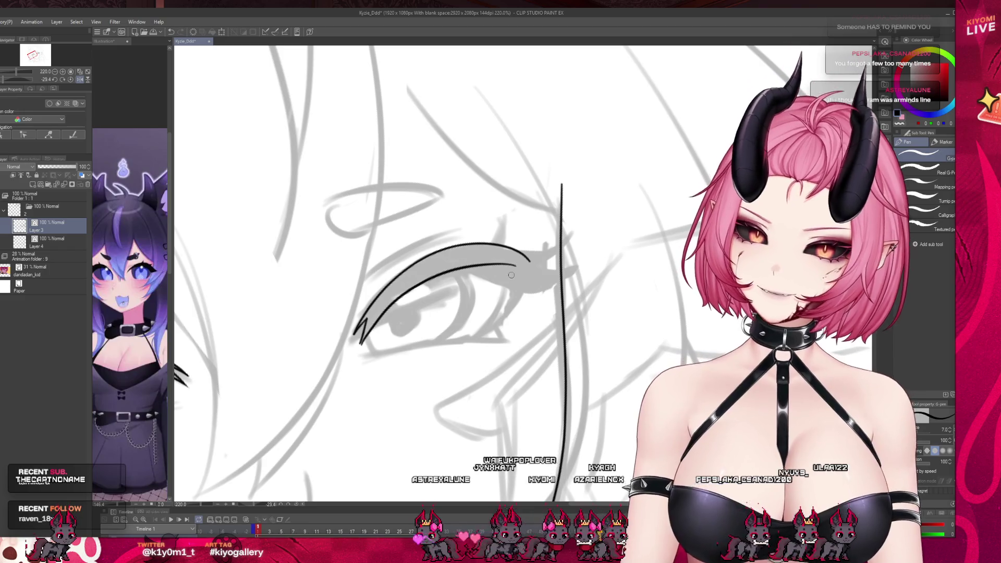
key(ctrl+z)
drag(395, 301, 528, 265)
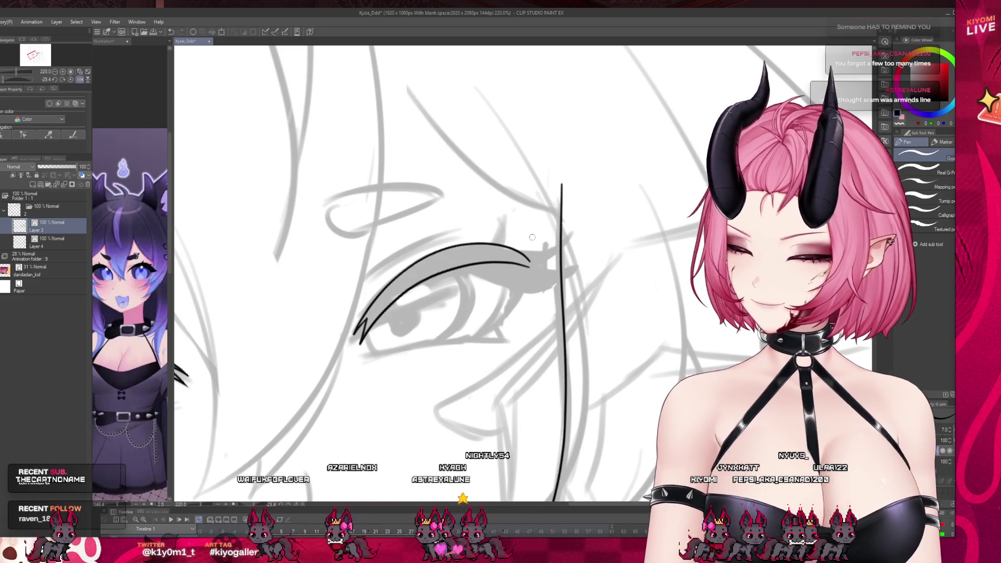
key(ctrl+z)
mouse_move(363, 342)
mouse_down()
mouse_move(527, 271)
mouse_move(572, 233)
mouse_move(537, 273)
mouse_up()
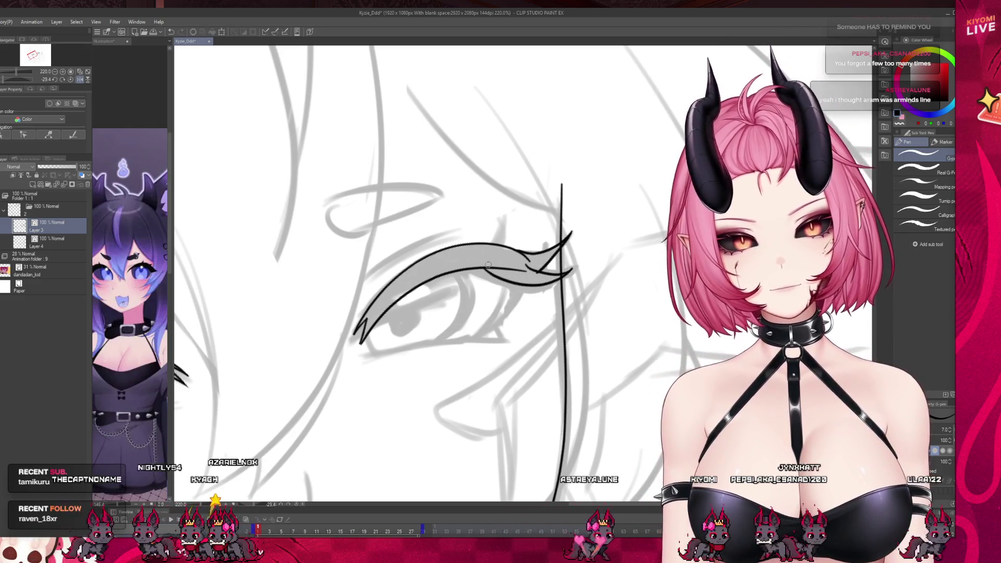
- Ink the second eye's outer-corner line, then cycle fill, eraser and pen to tidy the lashes
drag(571, 270, 504, 280)
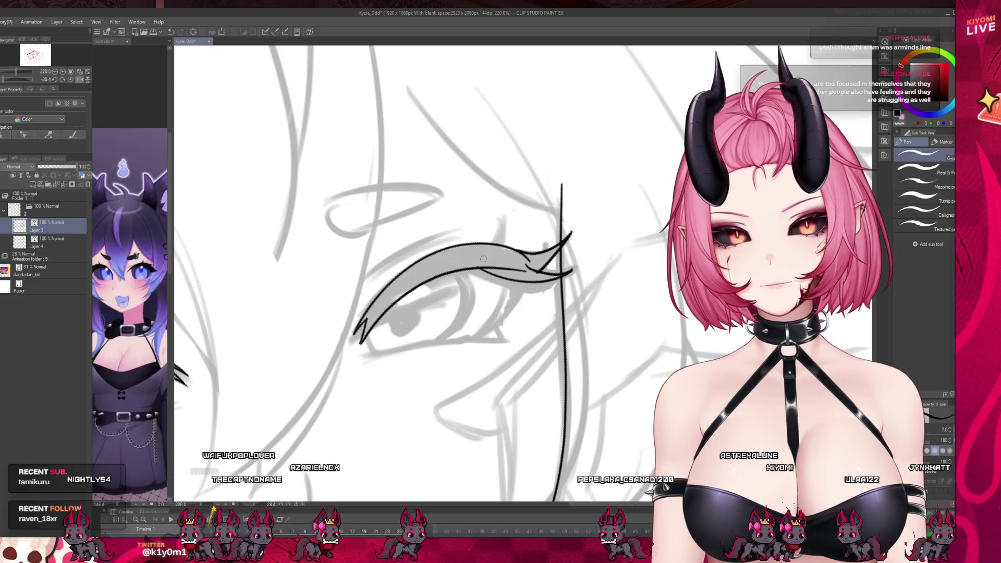
key(g)
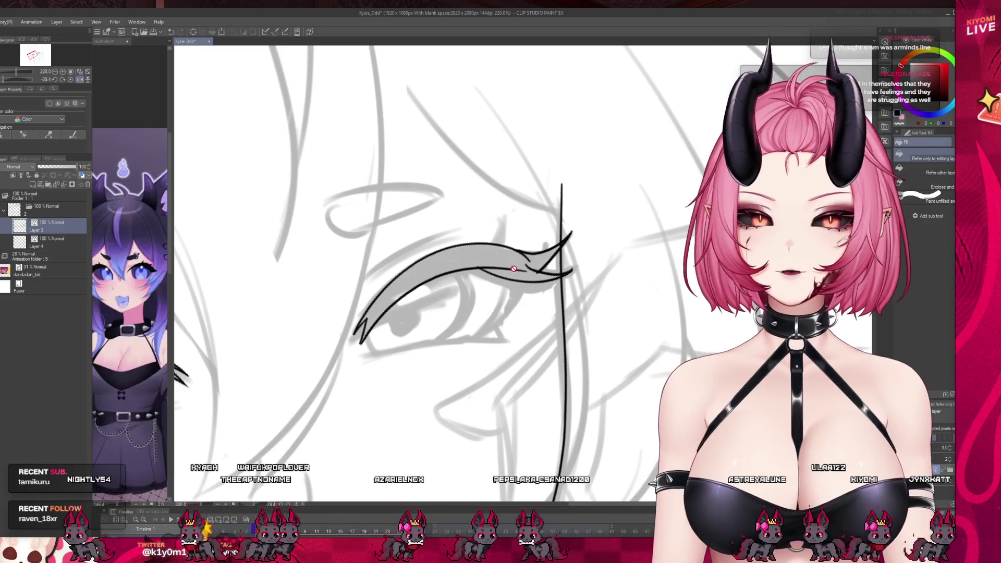
key(e)
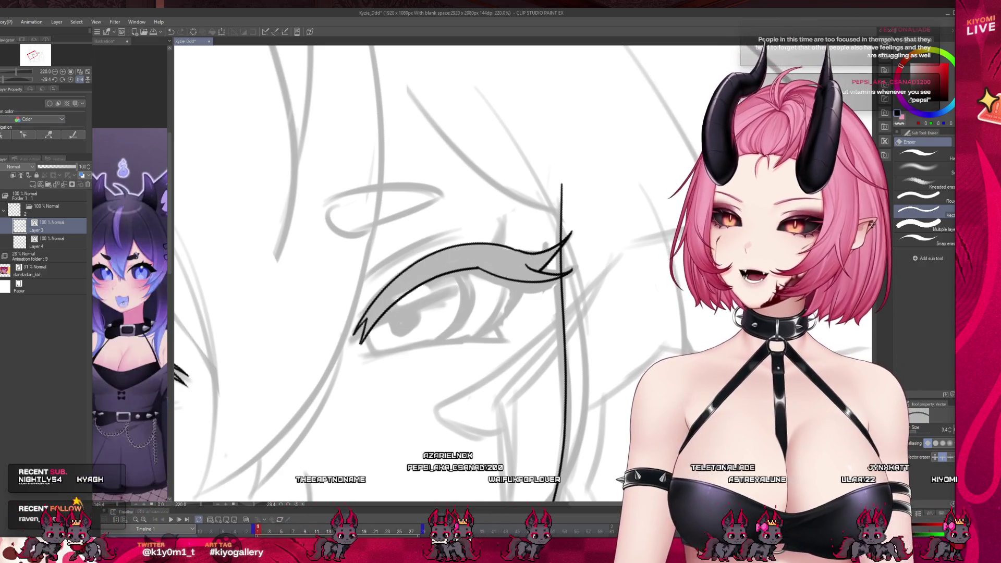
key(p)
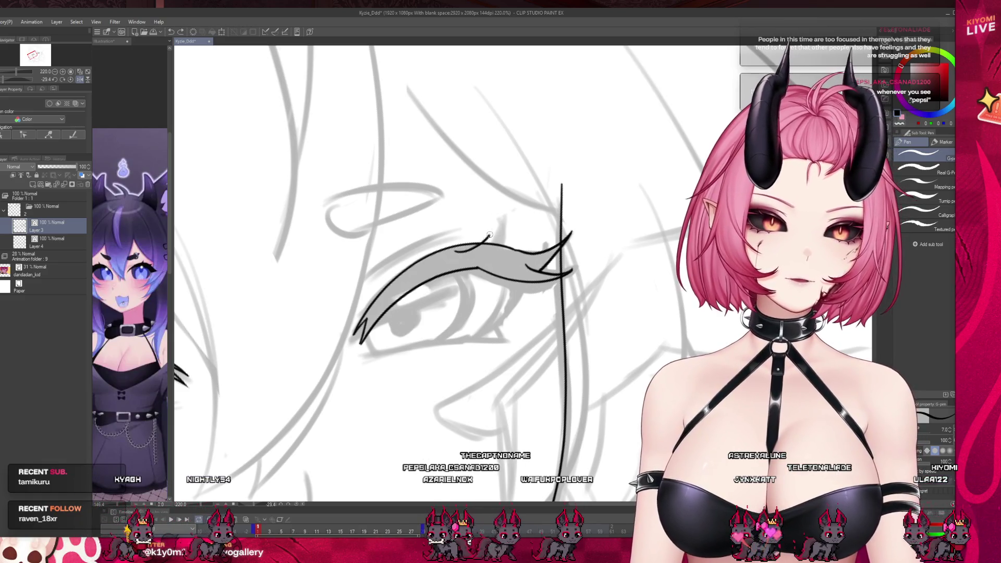
key(g)
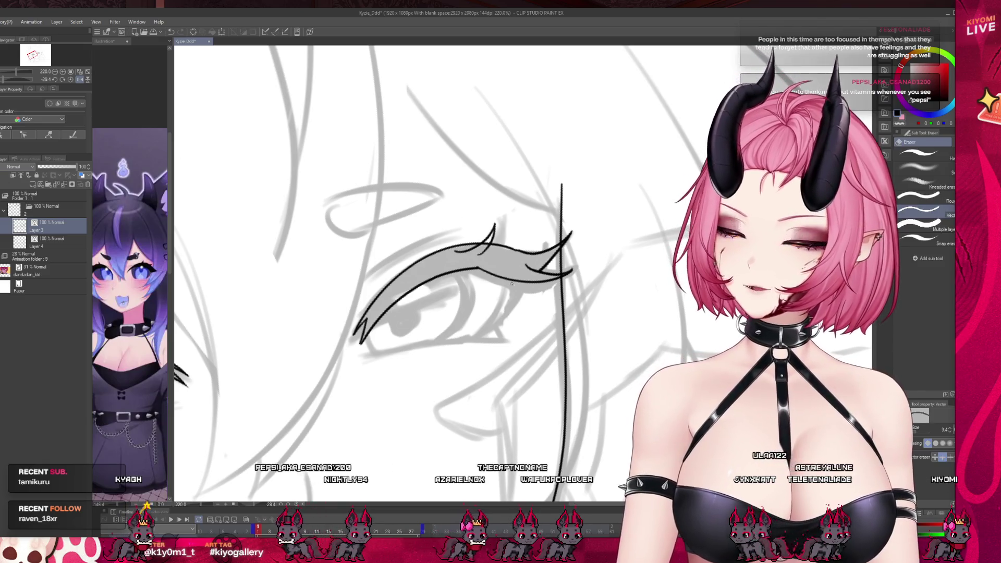
key(e)
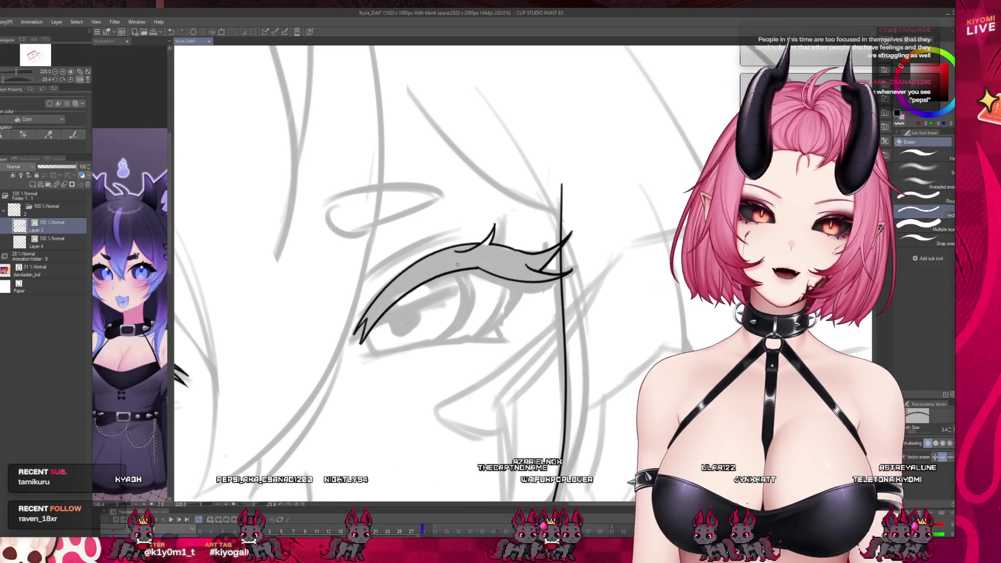
scroll(261, 236, down, 5)
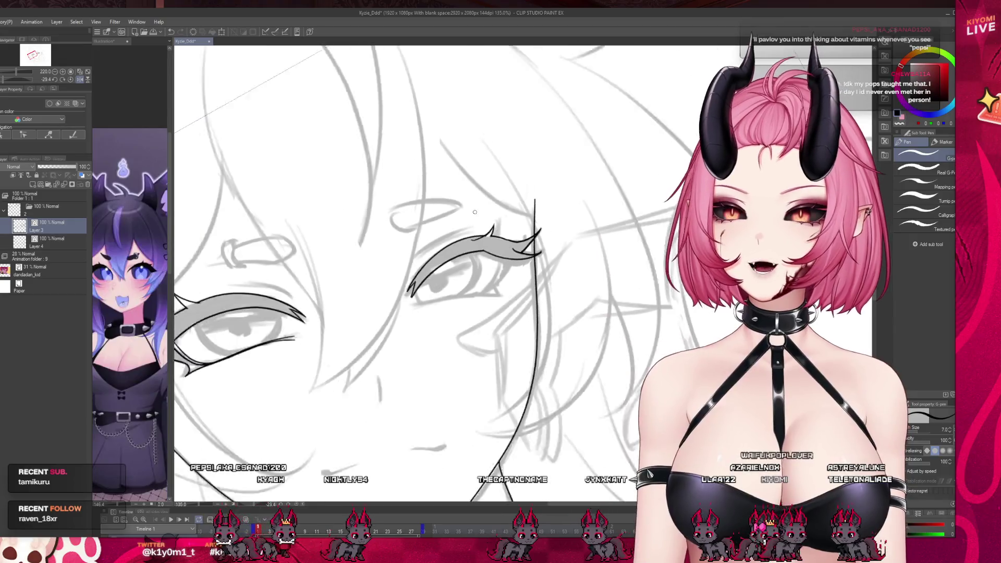
- Unmirror the view and reset it to fit the whole canvas
key(p)
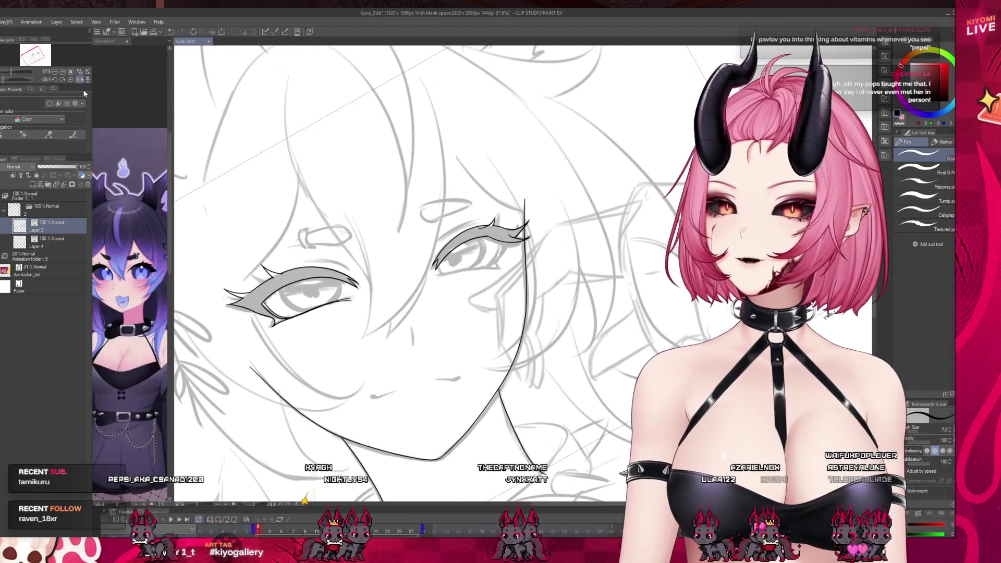
key(h)
scroll(325, 436, down, 1)
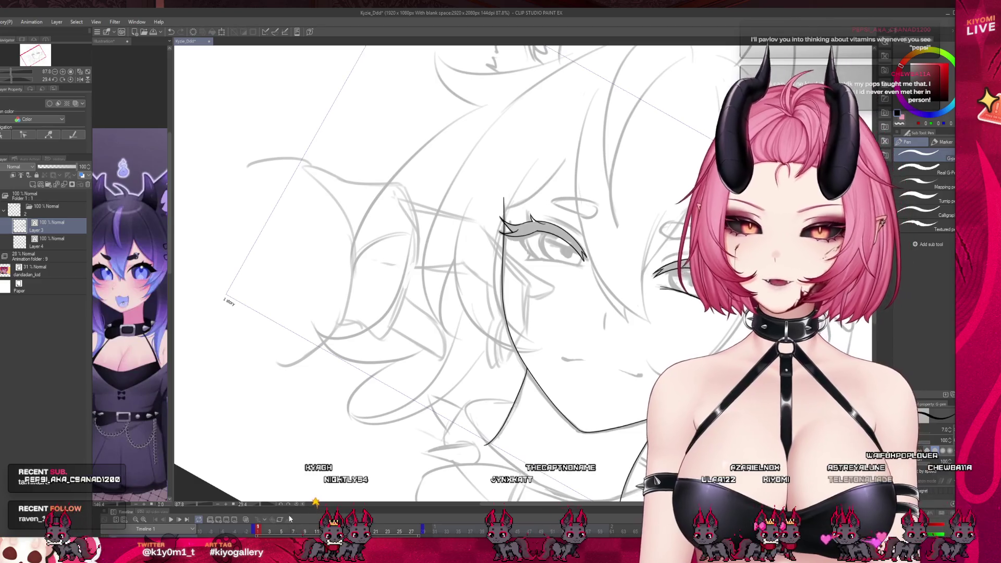
key(ctrl+0)
scroll(521, 224, up, 8)
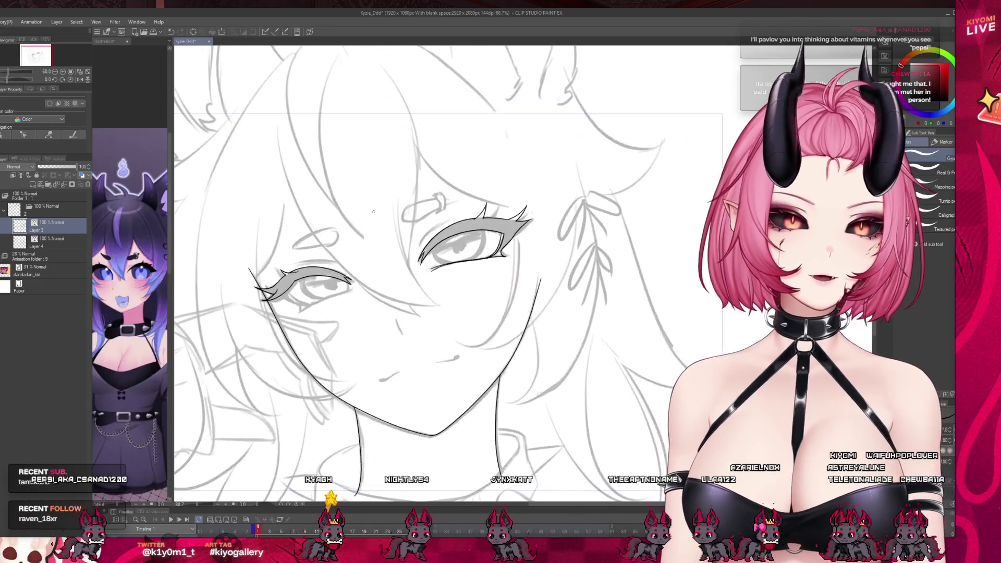
- Erase the stray lash spike at the eye corner and re-ink the outer corner with the pen
key(e)
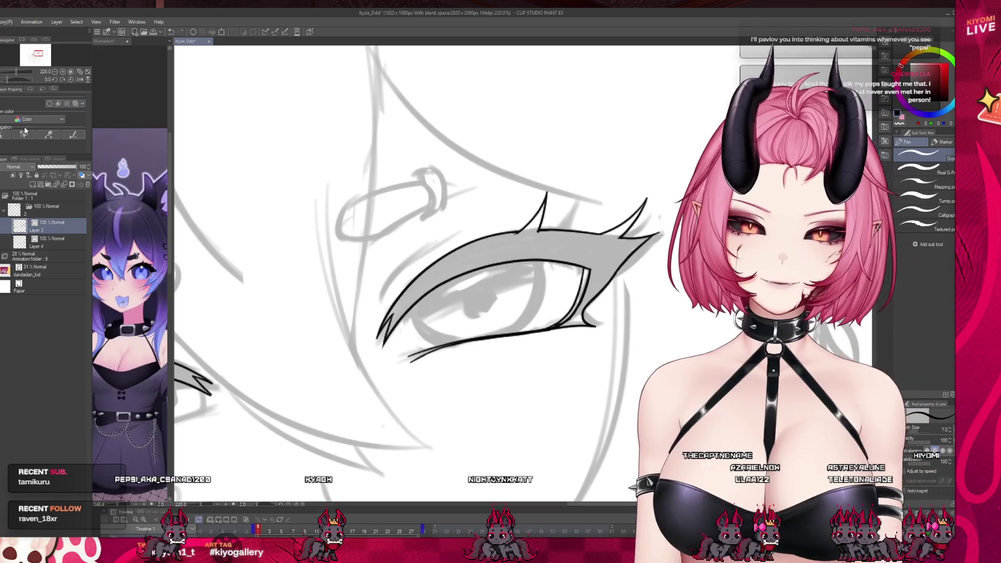
drag(646, 203, 607, 229)
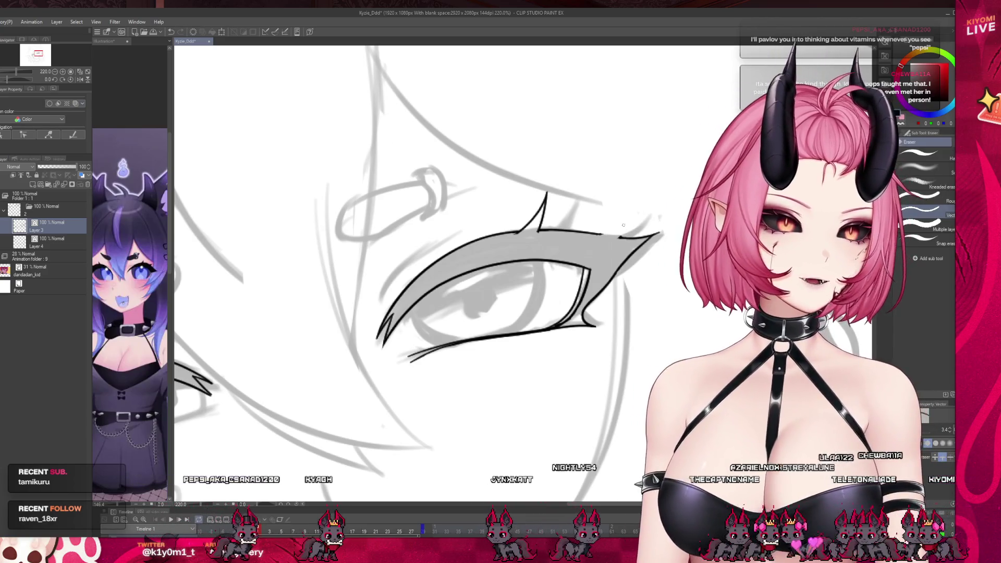
key(p)
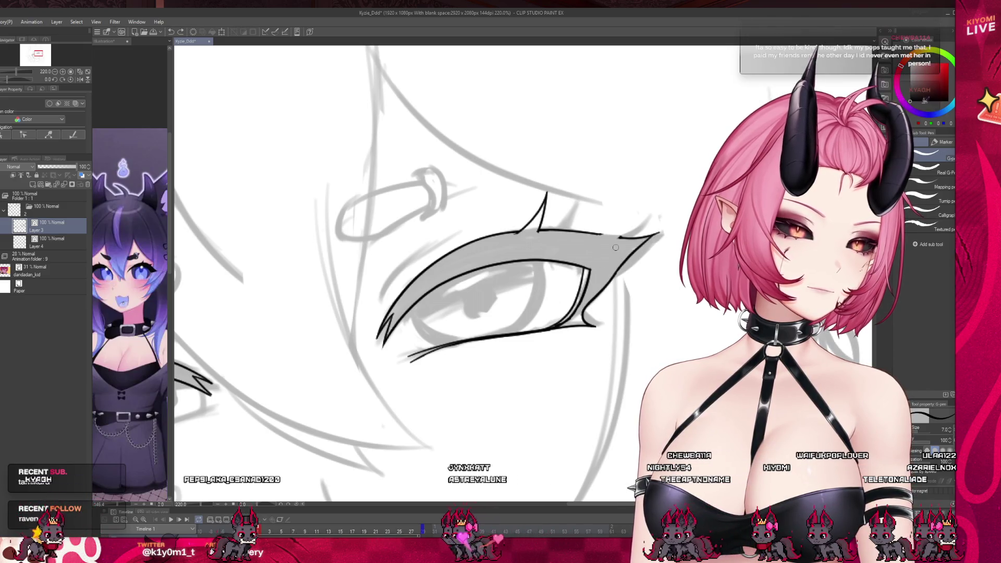
scroll(648, 240, down, 5)
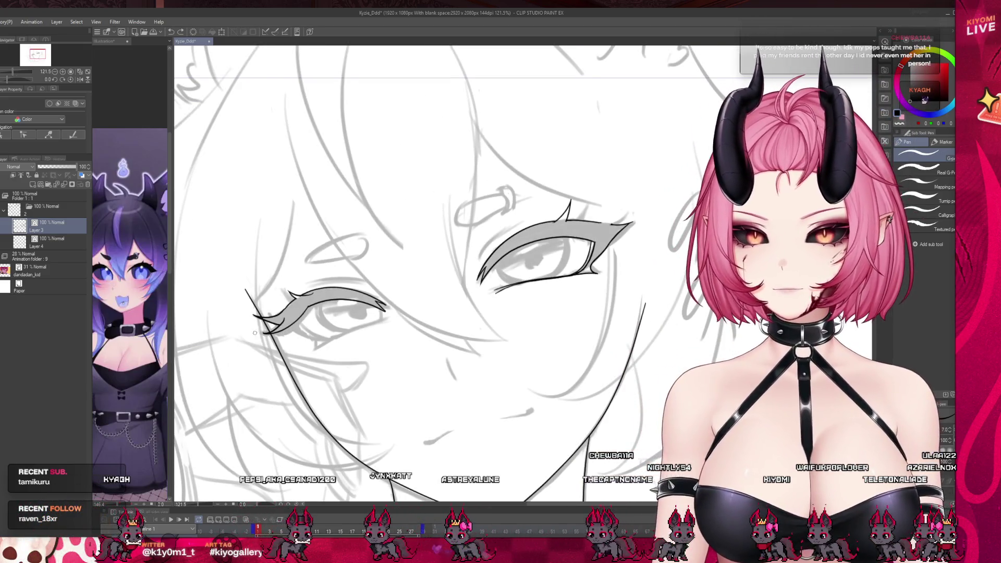
scroll(557, 246, up, 4)
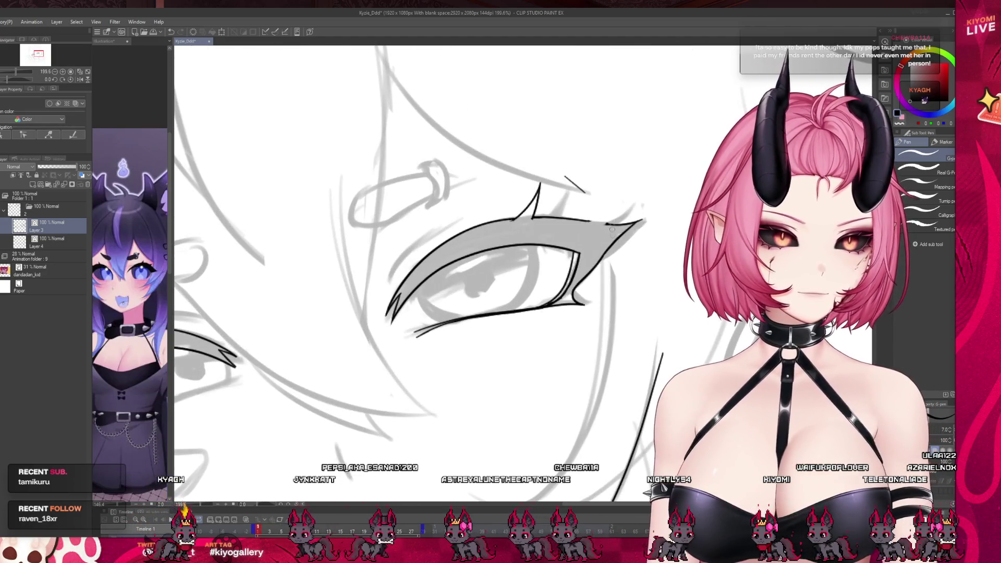
drag(573, 233, 642, 230)
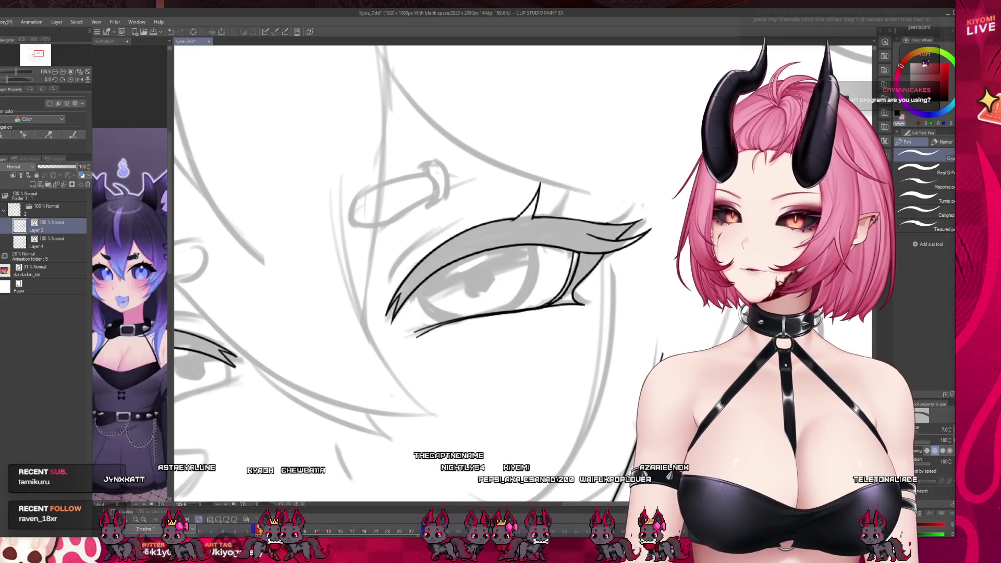
scroll(250, 338, down, 5)
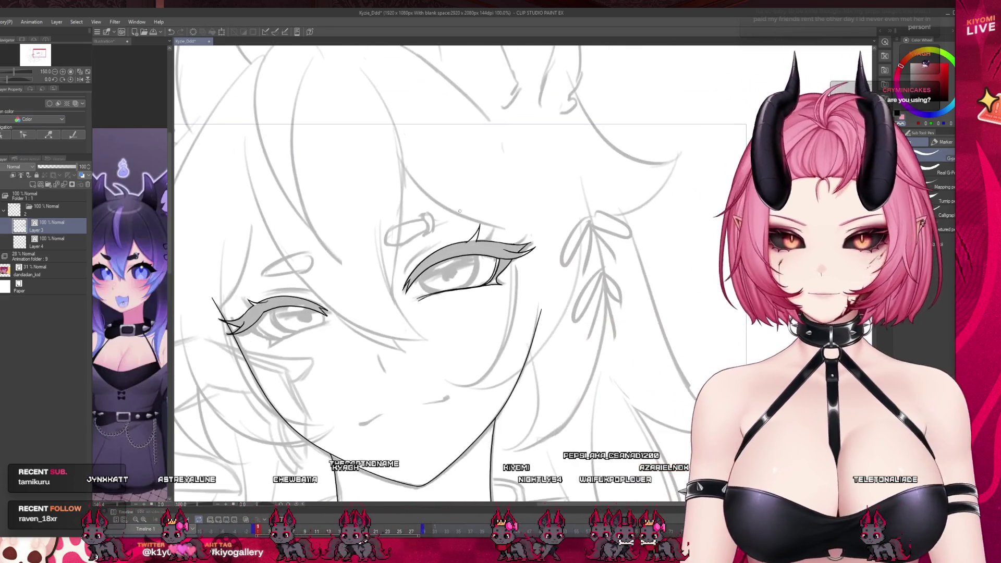
- Erase the right eye's lash tip and part of its upper eyelid line with the Vector eraser
scroll(460, 211, up, 5)
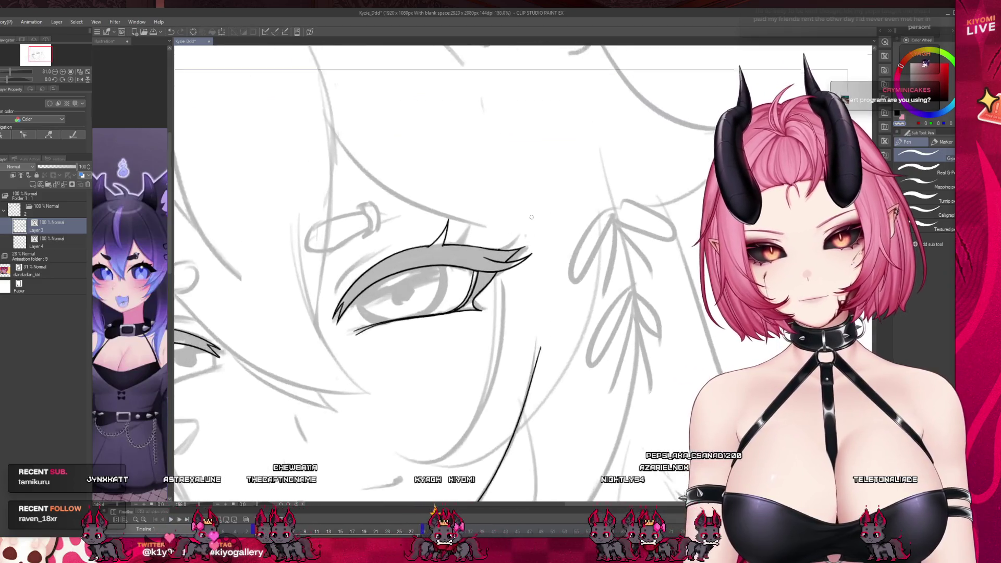
key(e)
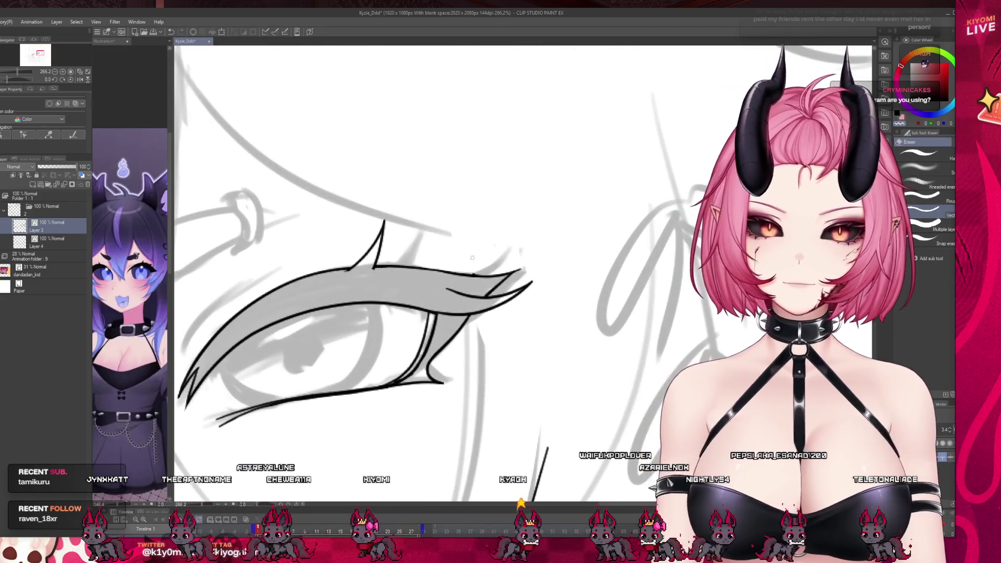
drag(506, 279, 476, 272)
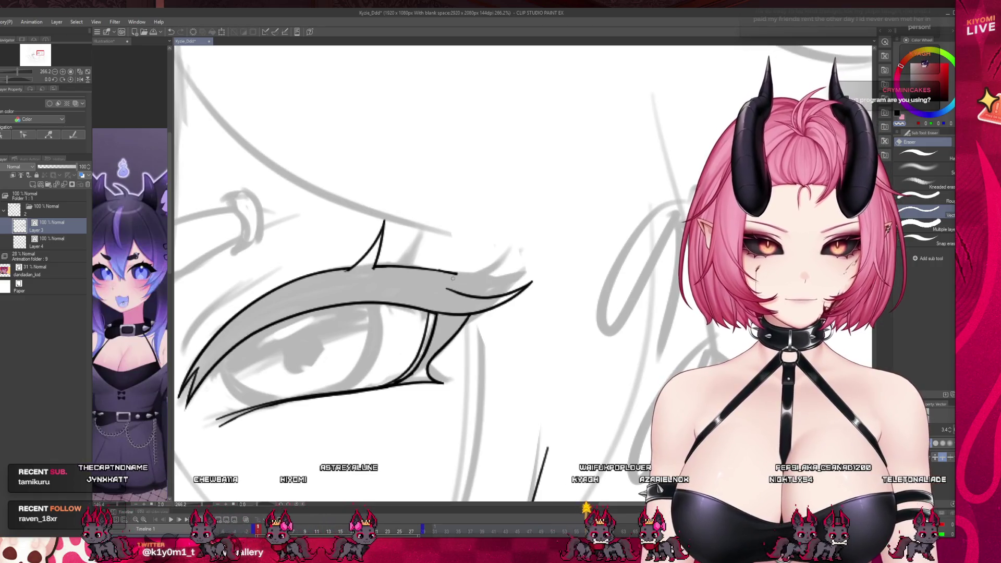
click(446, 270)
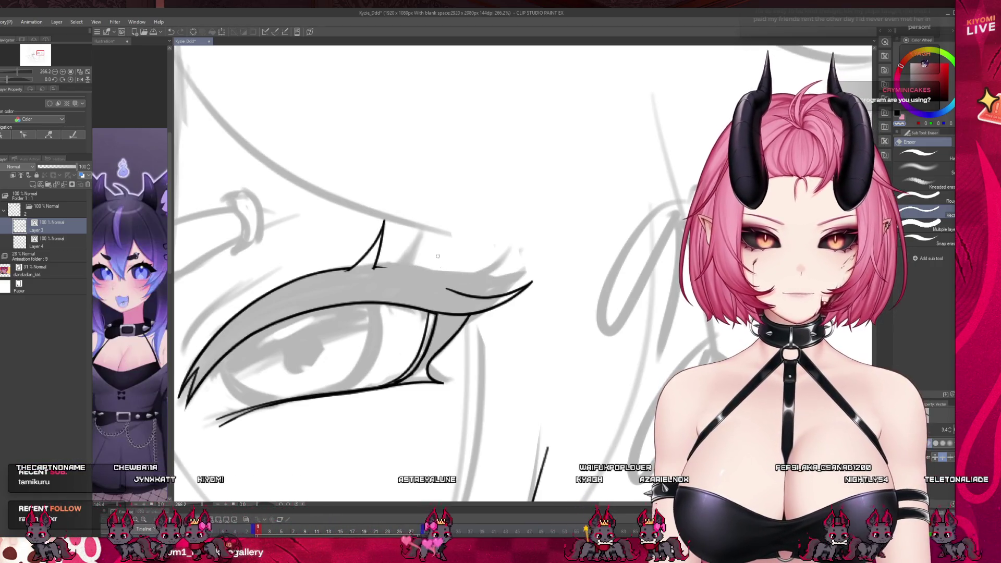
- Redraw the upper eyelid to a sharp upward tip and ink a line down-left from it
key(p)
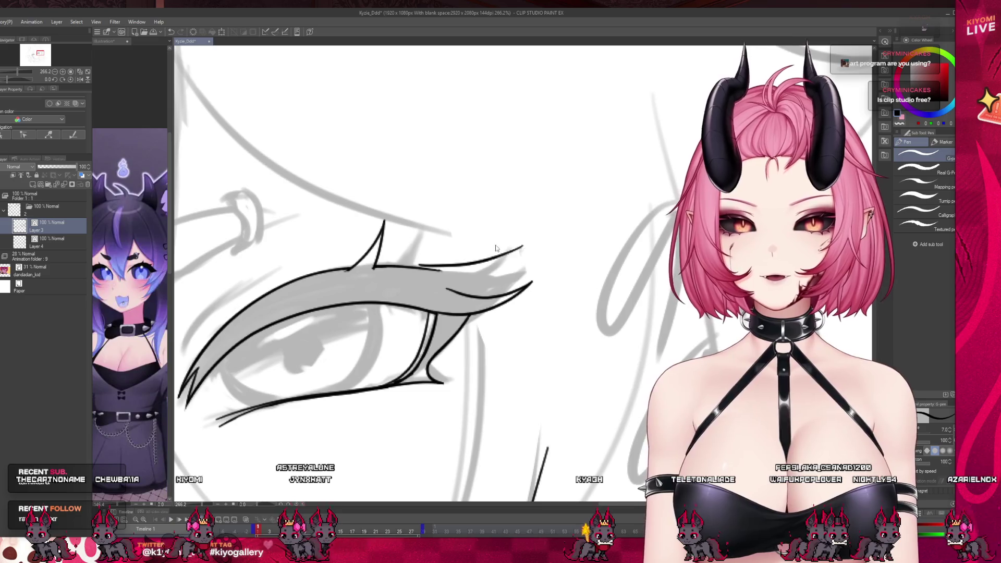
drag(445, 268, 515, 251)
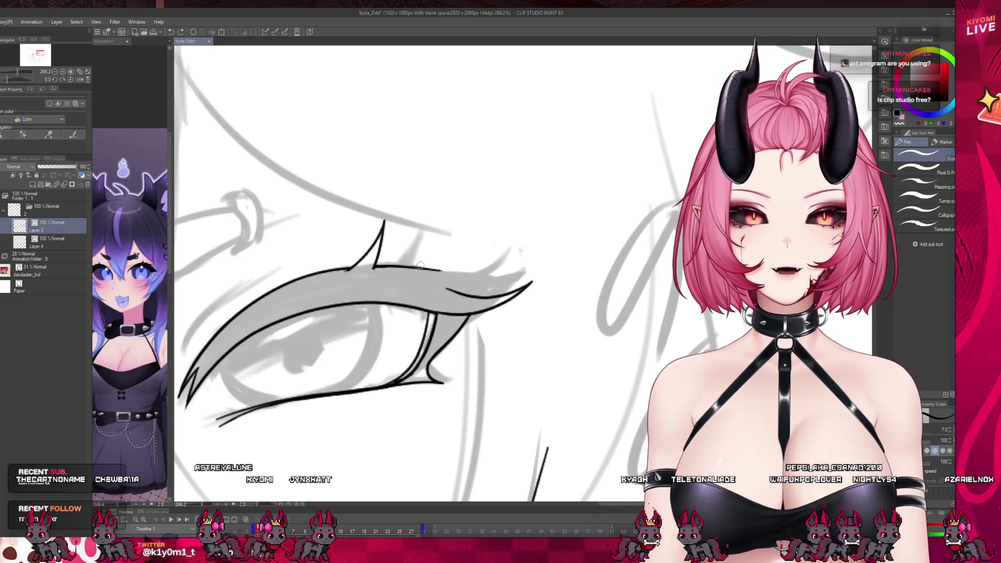
key(ctrl+z)
drag(414, 269, 517, 244)
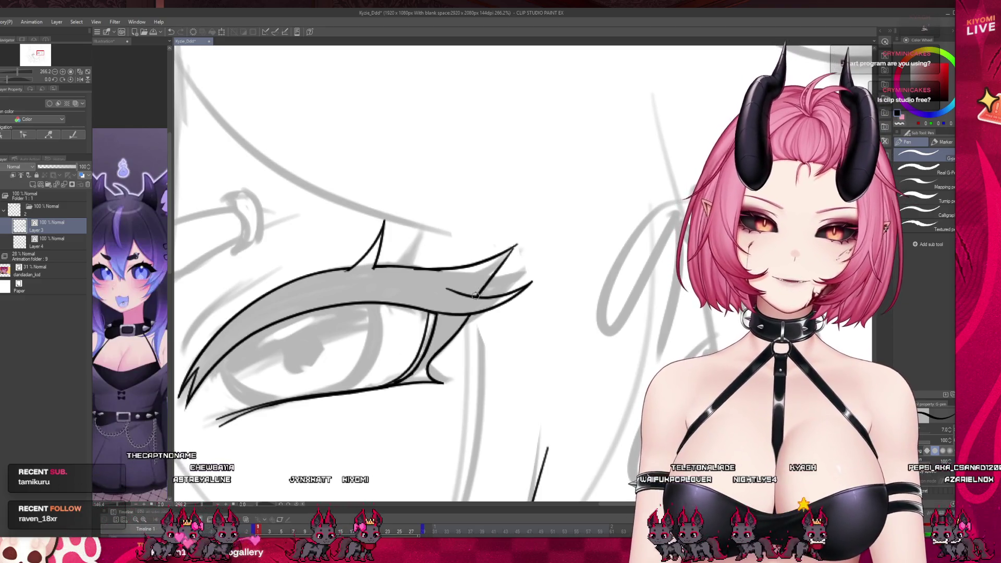
drag(516, 244, 477, 298)
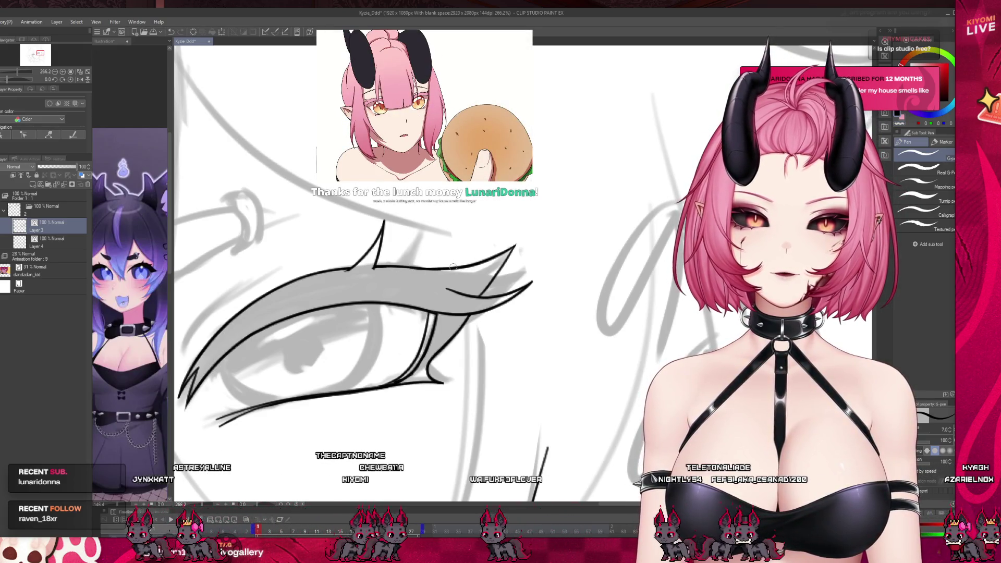
scroll(462, 266, down, 6)
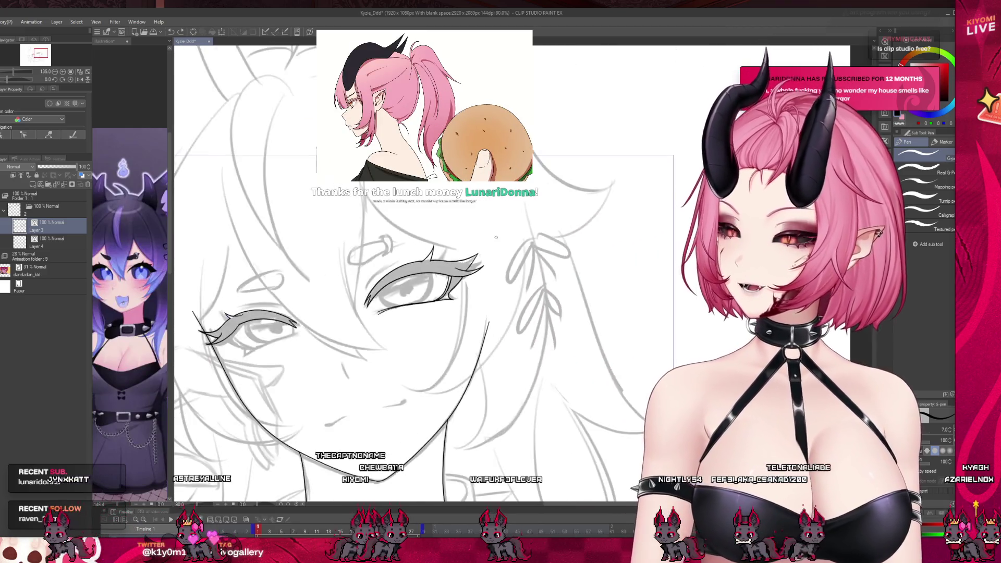
scroll(412, 279, up, 3)
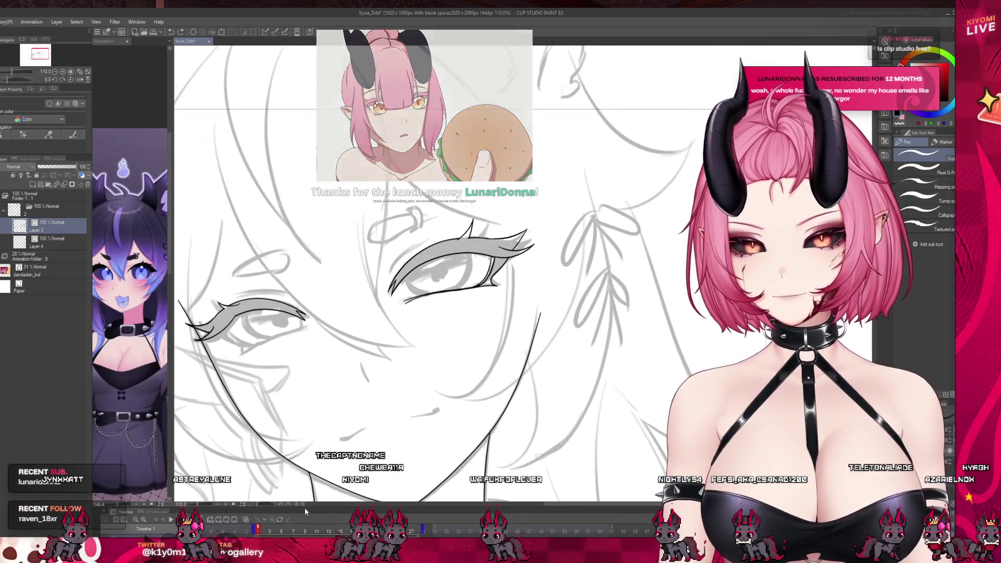
scroll(379, 400, down, 2)
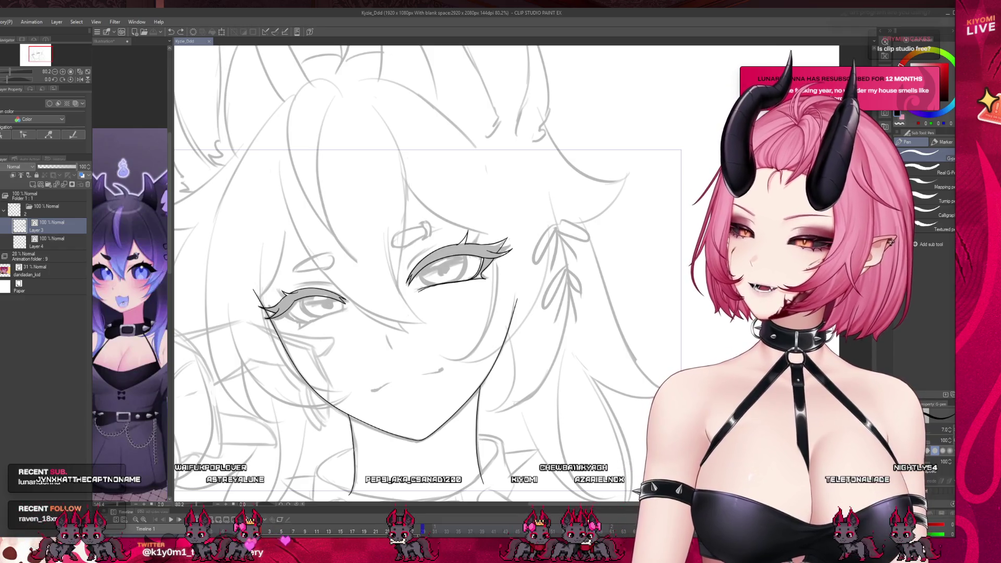
scroll(443, 227, down, 3)
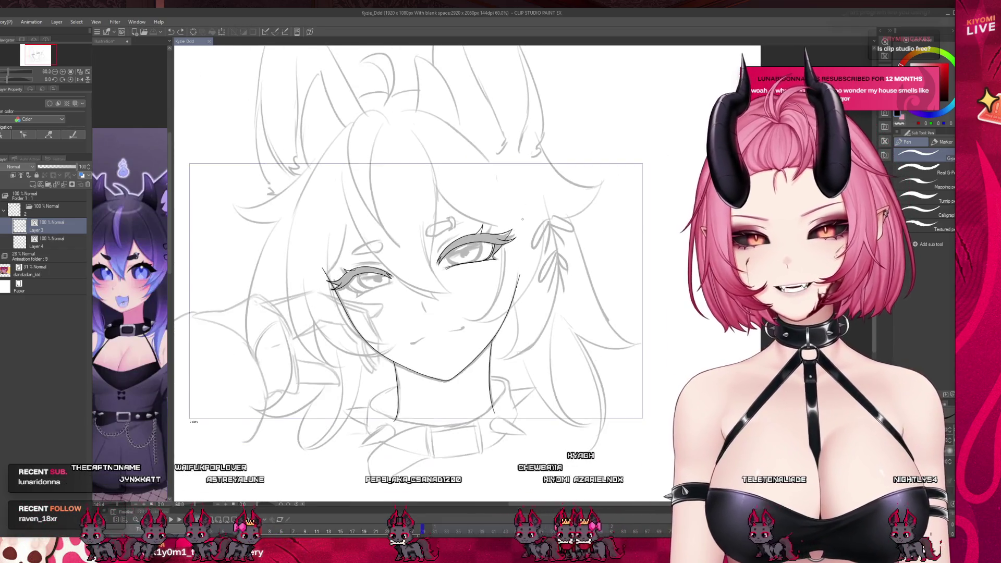
drag(265, 531, 258, 531)
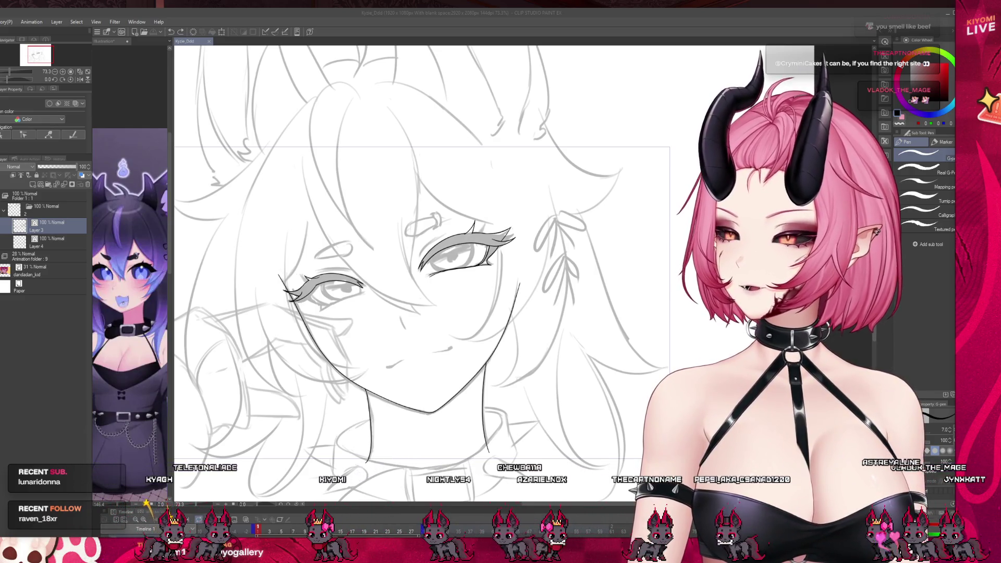
scroll(325, 279, down, 2)
scroll(372, 209, up, 1)
scroll(402, 273, up, 3)
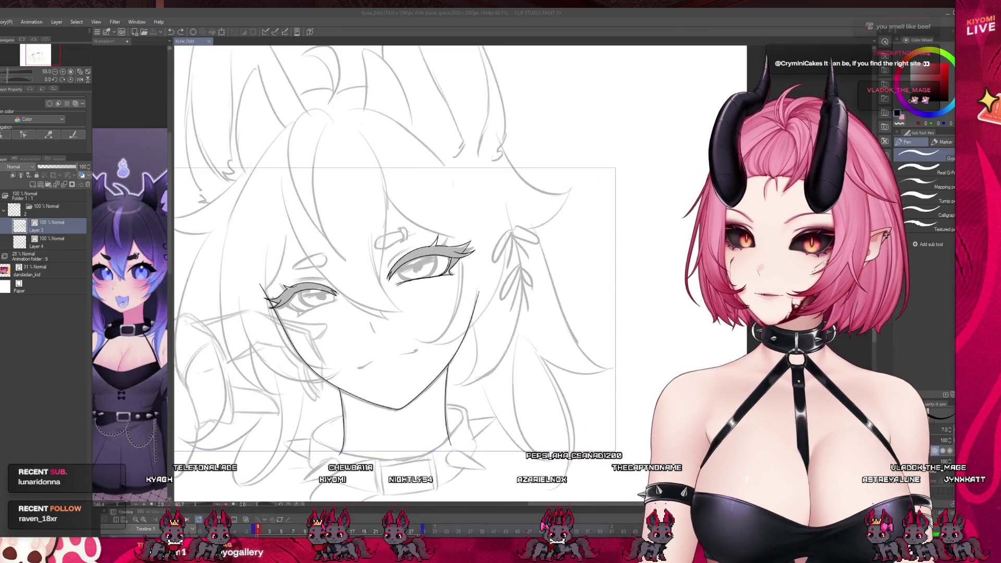
scroll(182, 286, up, 3)
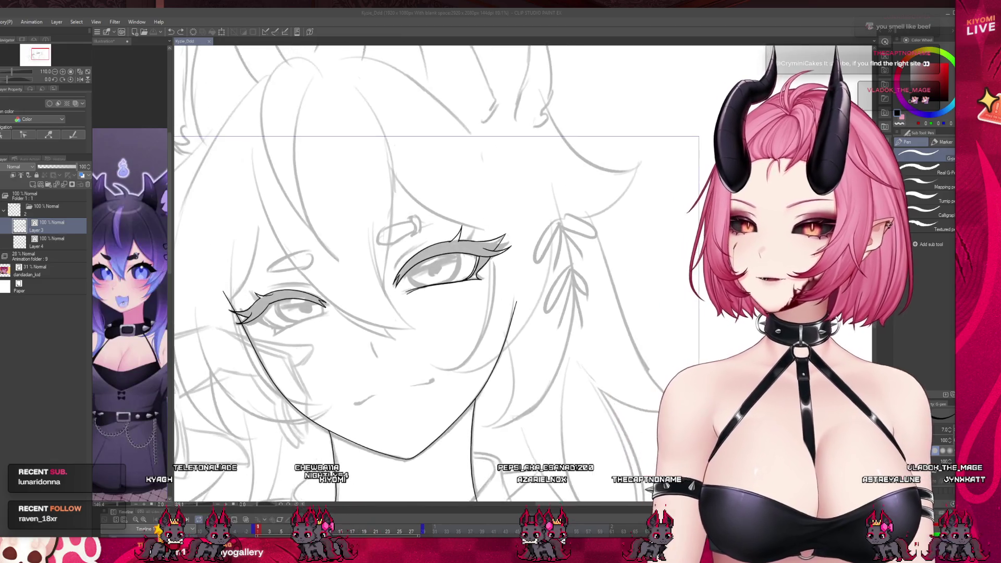
scroll(331, 318, up, 2)
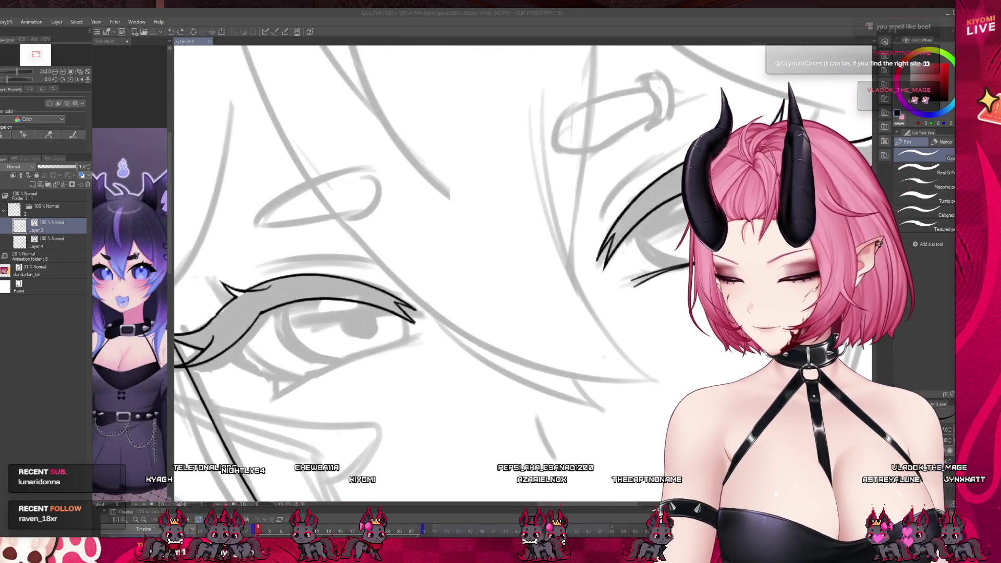
- Ink the left eye's lower lid line out toward the outer corner, plus an inner lower-lid line
drag(215, 353, 263, 375)
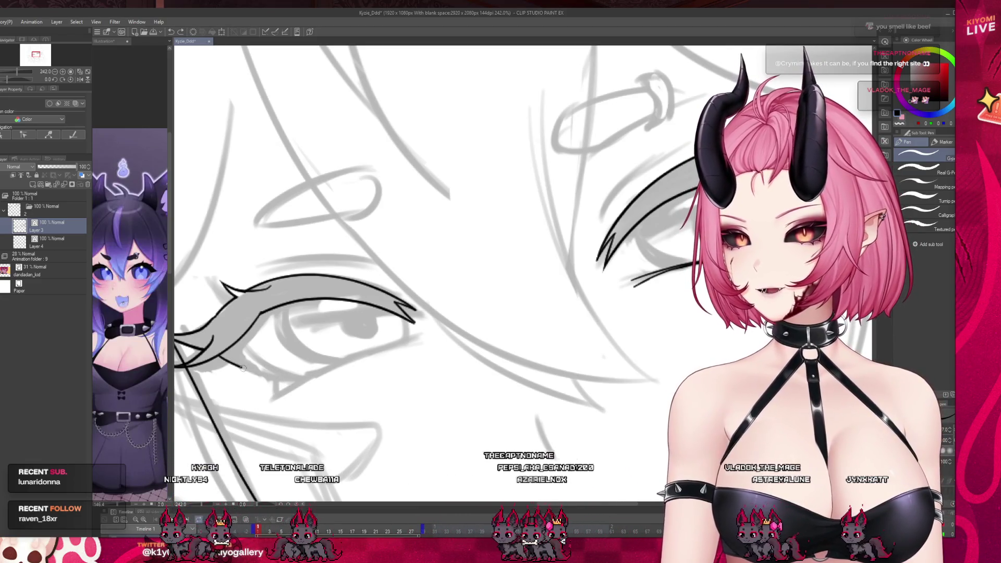
drag(241, 345, 292, 379)
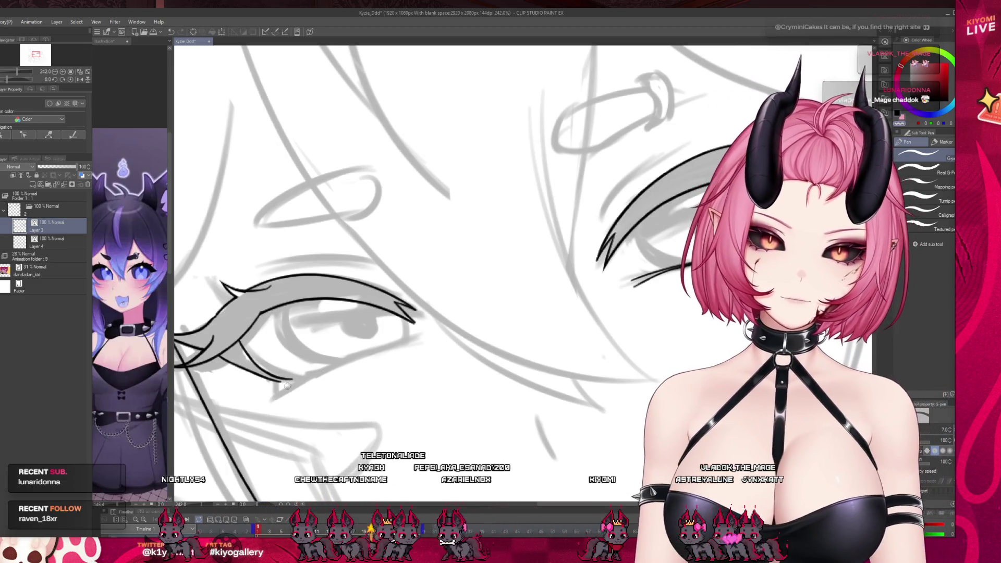
mouse_move(271, 378)
mouse_down()
mouse_move(276, 396)
mouse_move(367, 353)
mouse_up()
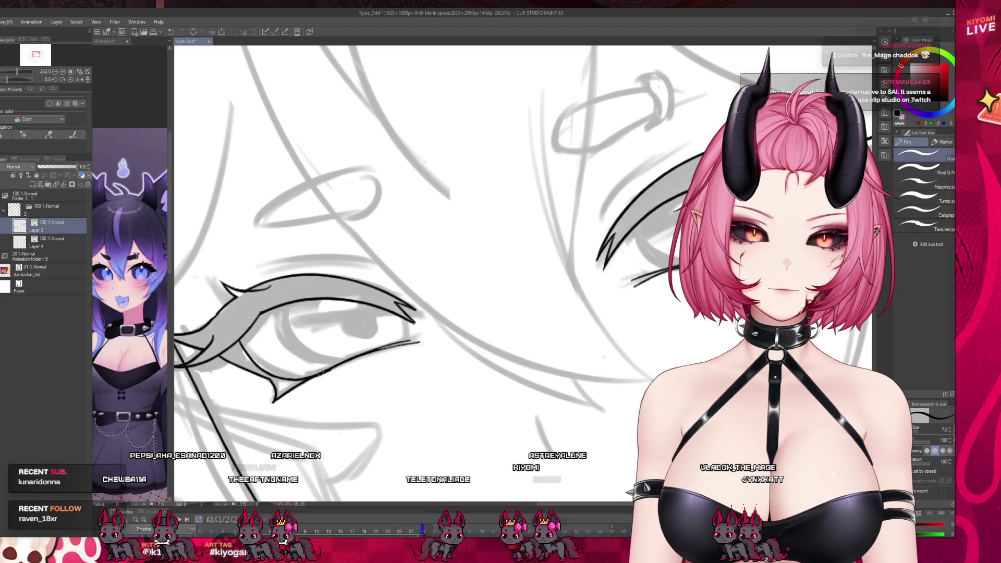
drag(359, 354, 384, 348)
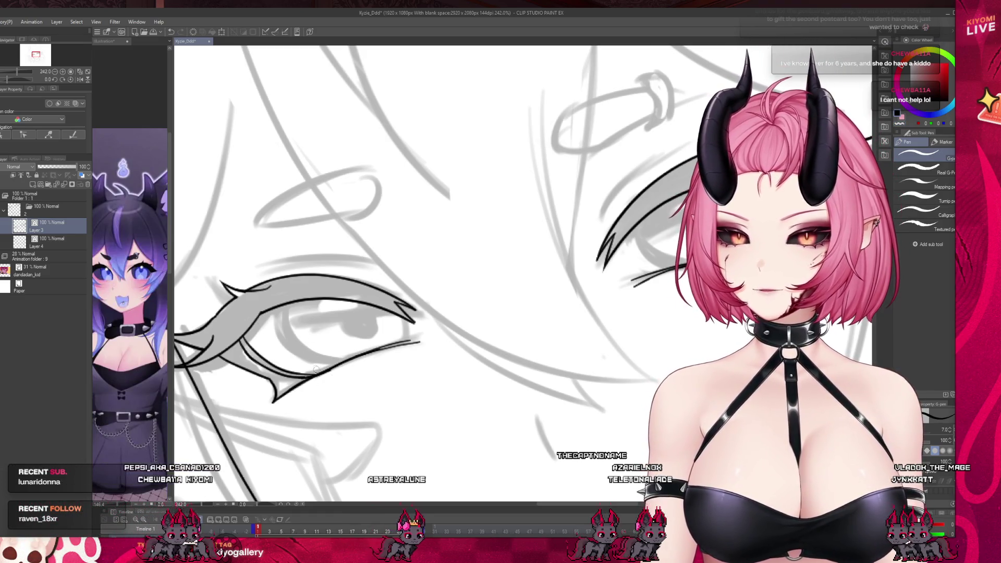
drag(243, 334, 328, 373)
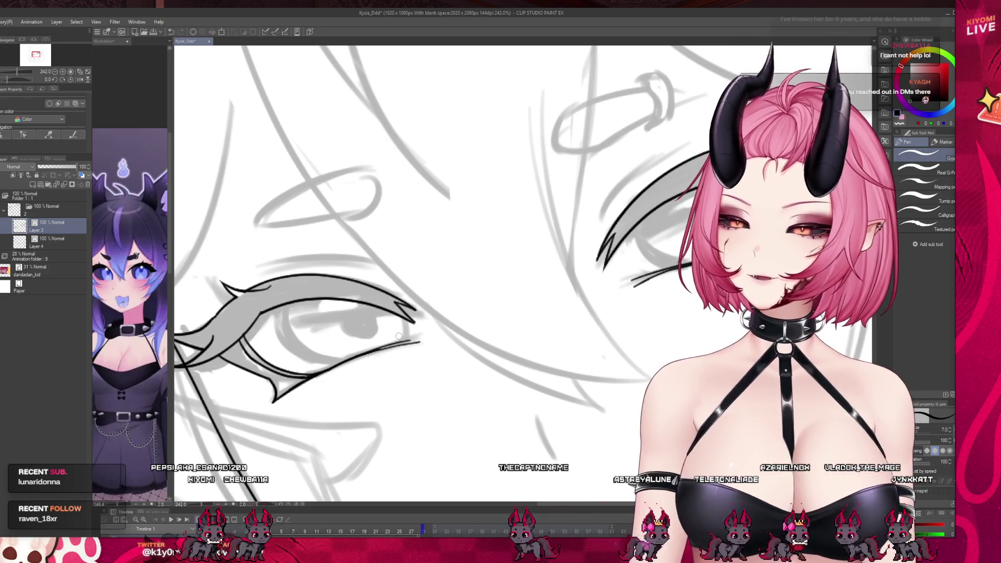
scroll(399, 337, down, 4)
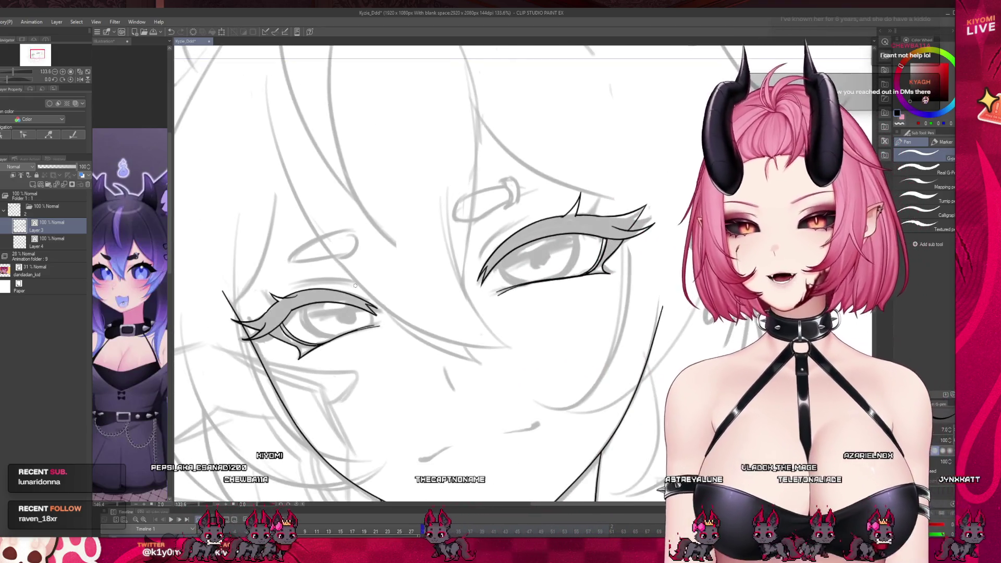
scroll(355, 286, down, 1)
scroll(340, 276, down, 1)
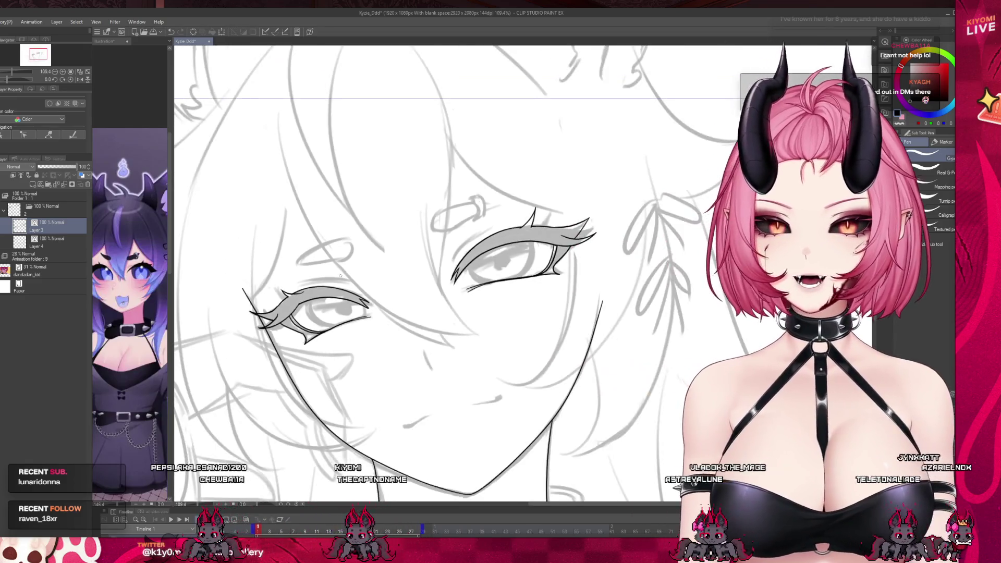
scroll(341, 276, down, 1)
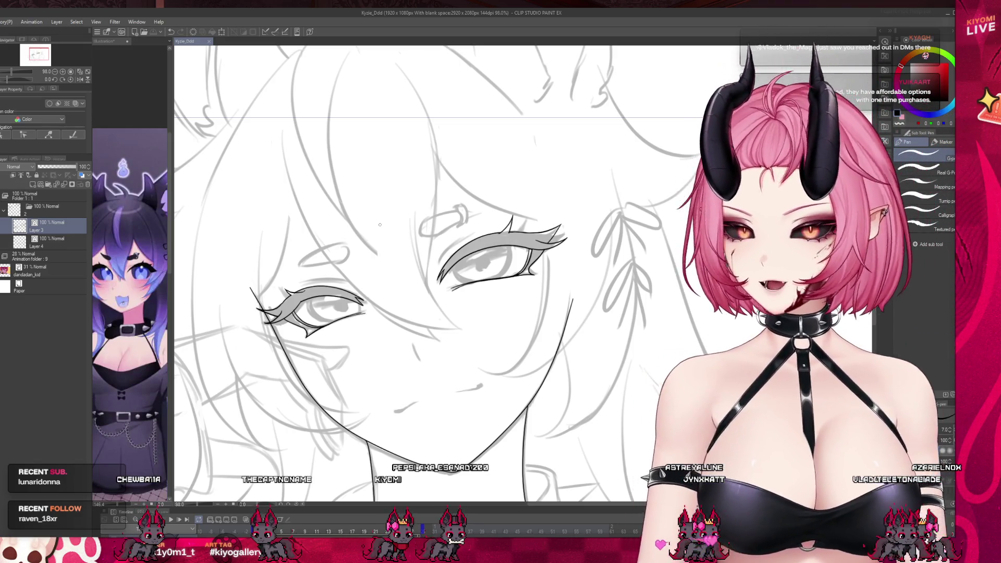
scroll(380, 225, down, 3)
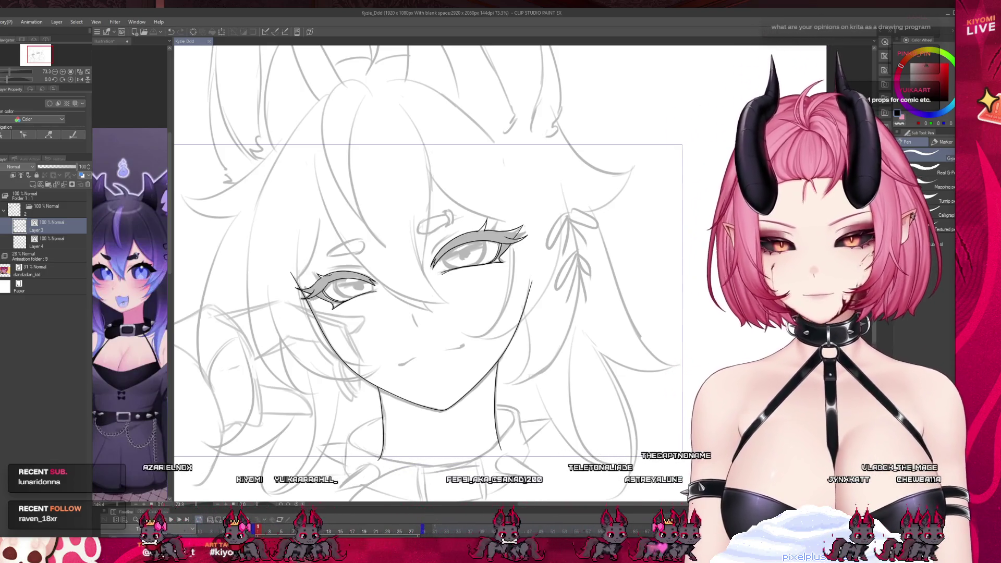
scroll(398, 331, down, 1)
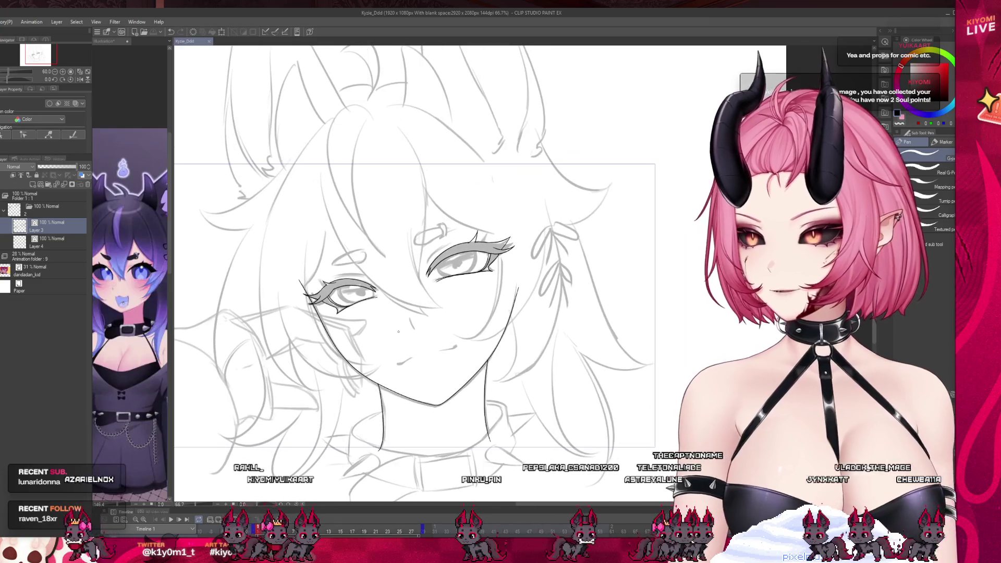
- Scrub the animation frames and view the lineart without the grey sketch
click(259, 532)
scroll(433, 263, up, 2)
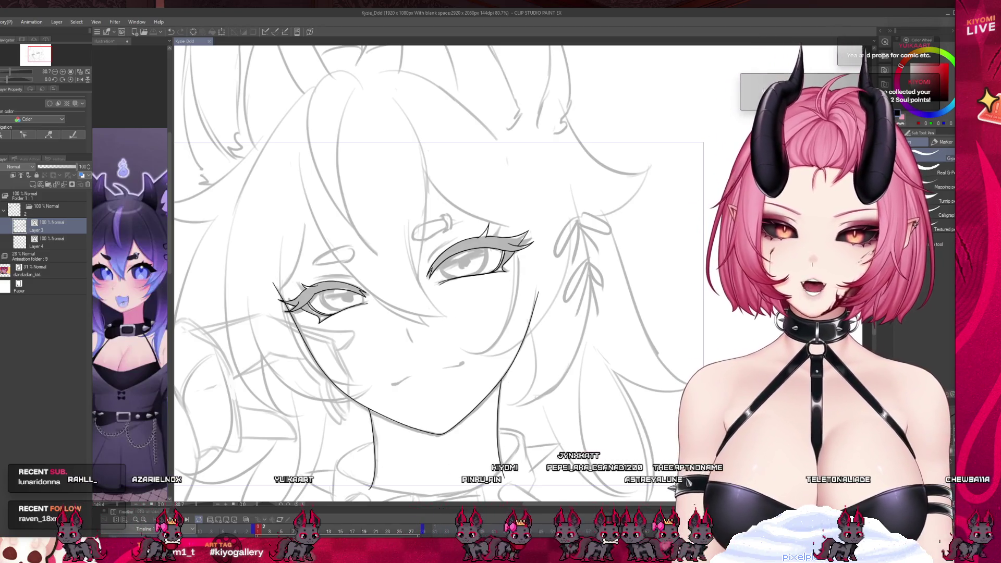
mouse_move(294, 532)
mouse_down()
mouse_move(318, 532)
mouse_move(270, 532)
mouse_up()
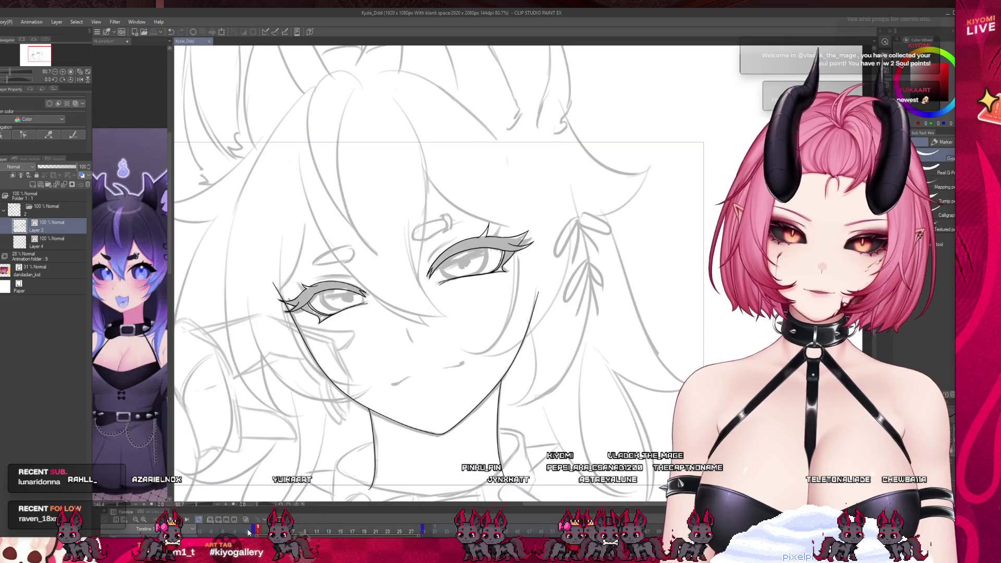
click(258, 531)
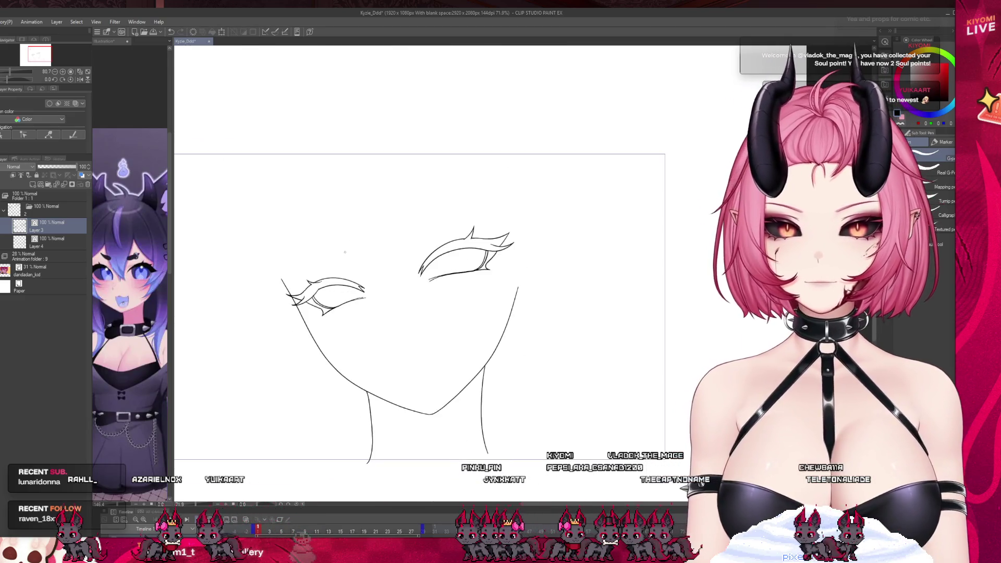
scroll(502, 305, up, 1)
- Shift Layer 3's inked eyes about 8 px up and to the left
key(k)
drag(425, 351, 424, 351)
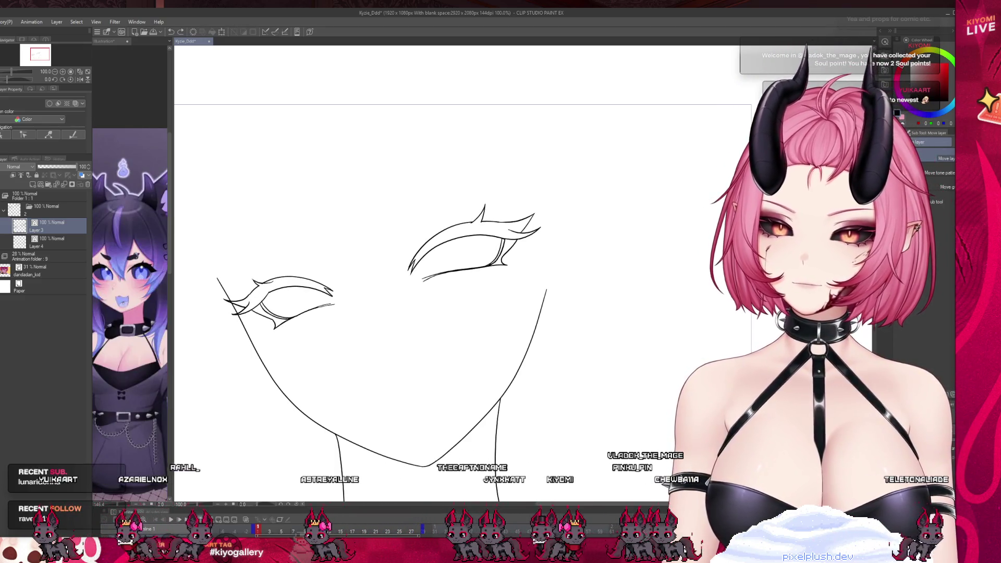
scroll(424, 351, up, 1)
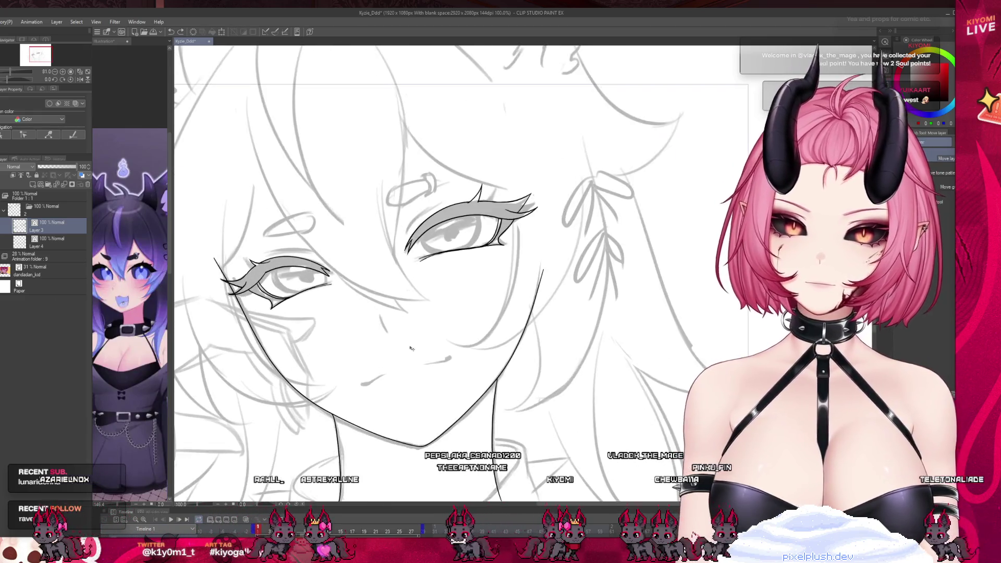
key(p)
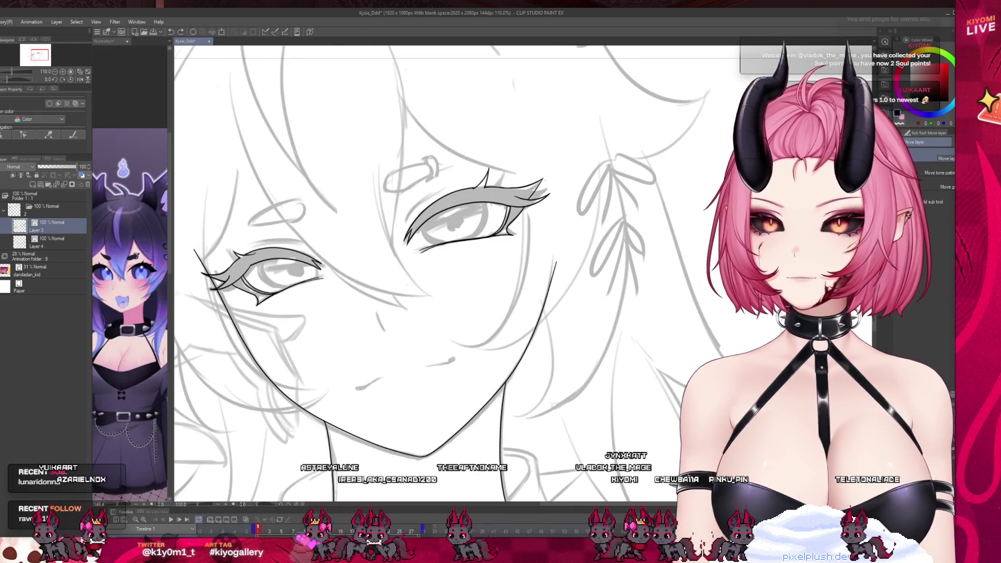
scroll(419, 296, up, 1)
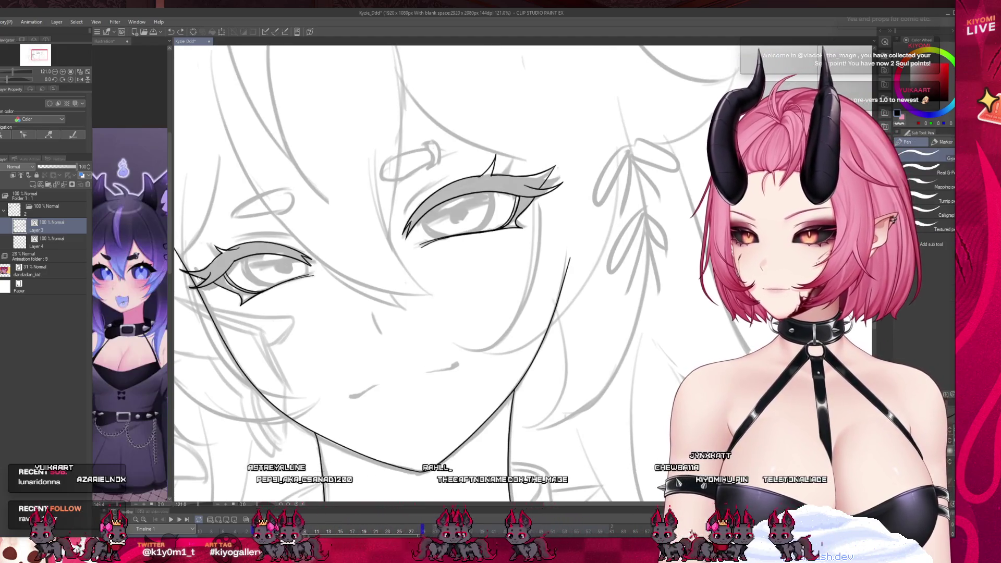
scroll(451, 340, up, 7)
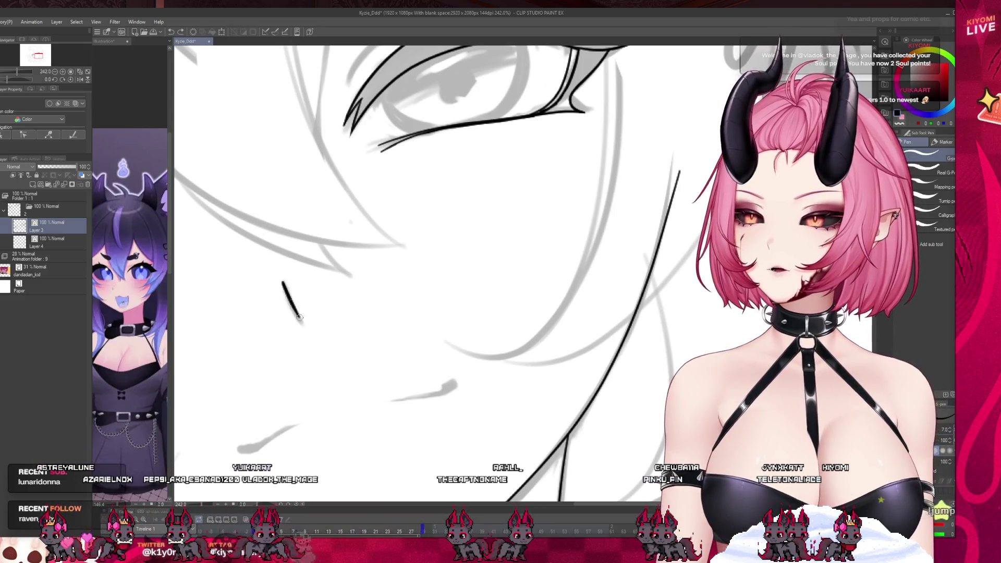
- Redraw the nose as a thinner, cleaner line and add a short curved mouth stroke
drag(286, 290, 300, 320)
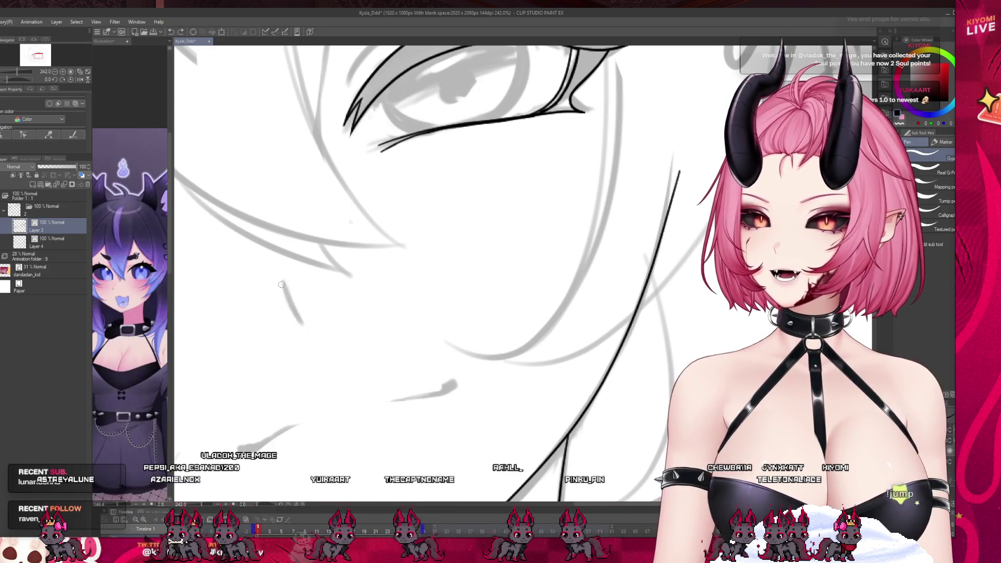
scroll(297, 268, down, 3)
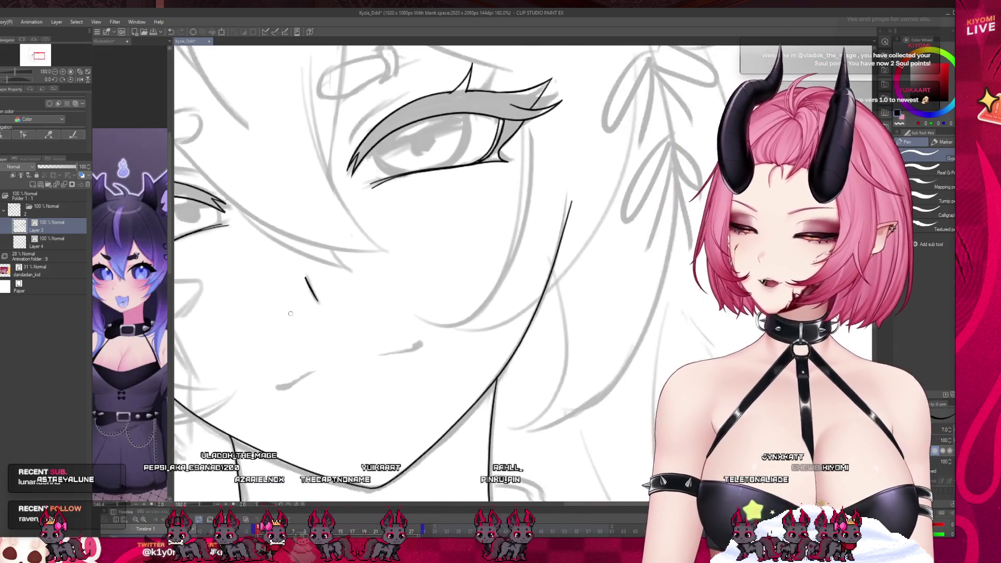
drag(275, 393, 279, 394)
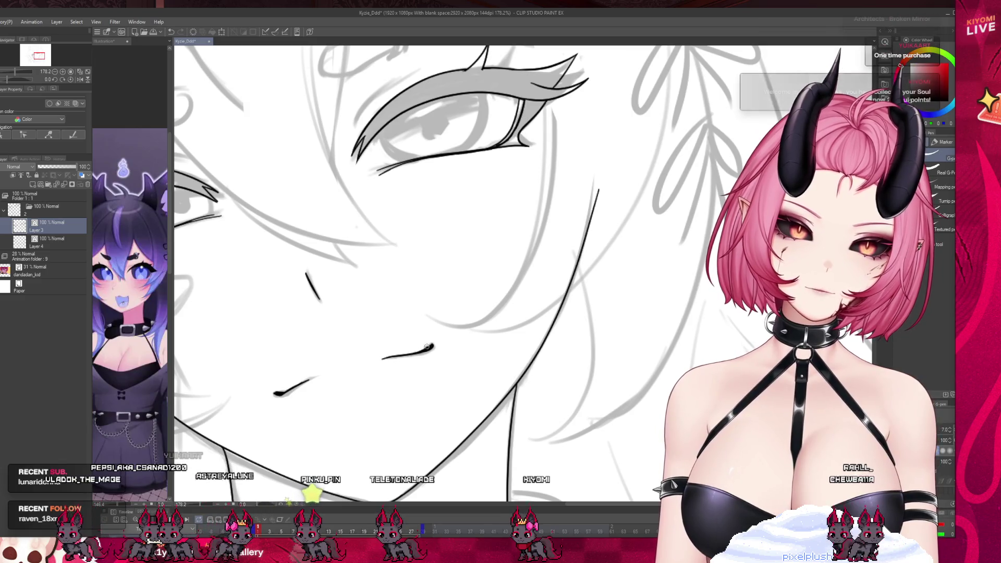
scroll(419, 260, down, 4)
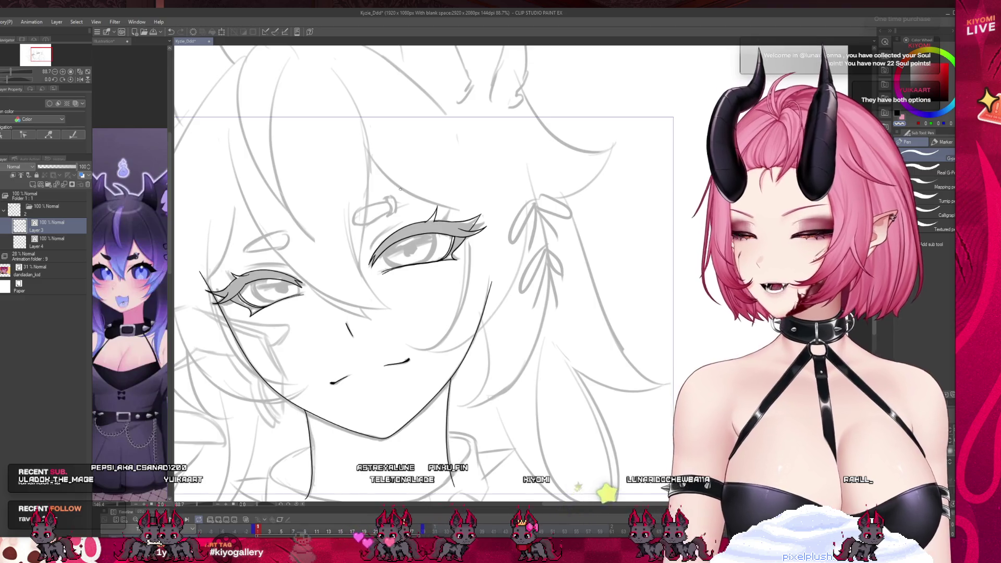
- Draw a short thin line at the right eye's upper-lid inner corner, retrying several attempts
scroll(401, 190, down, 1)
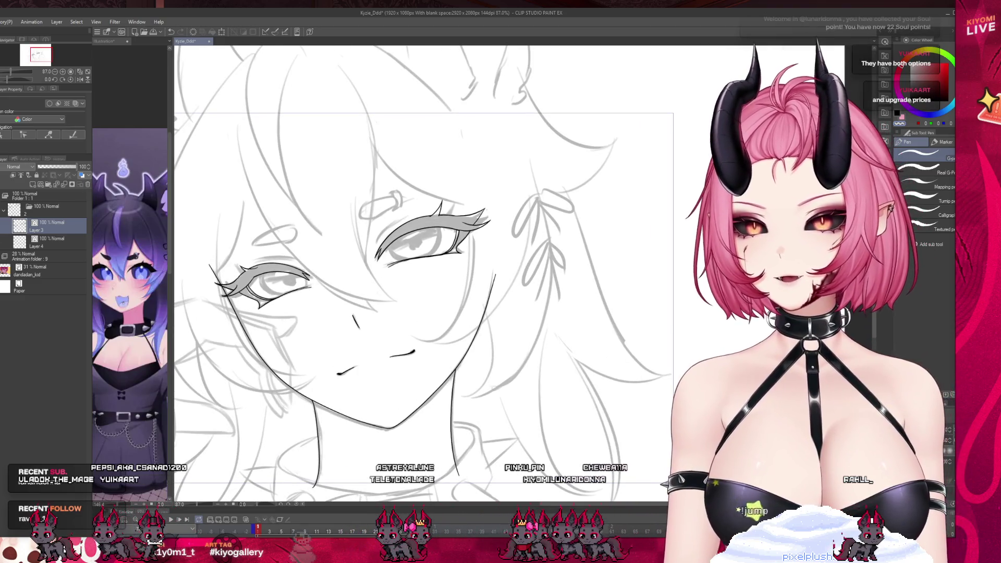
scroll(452, 186, up, 5)
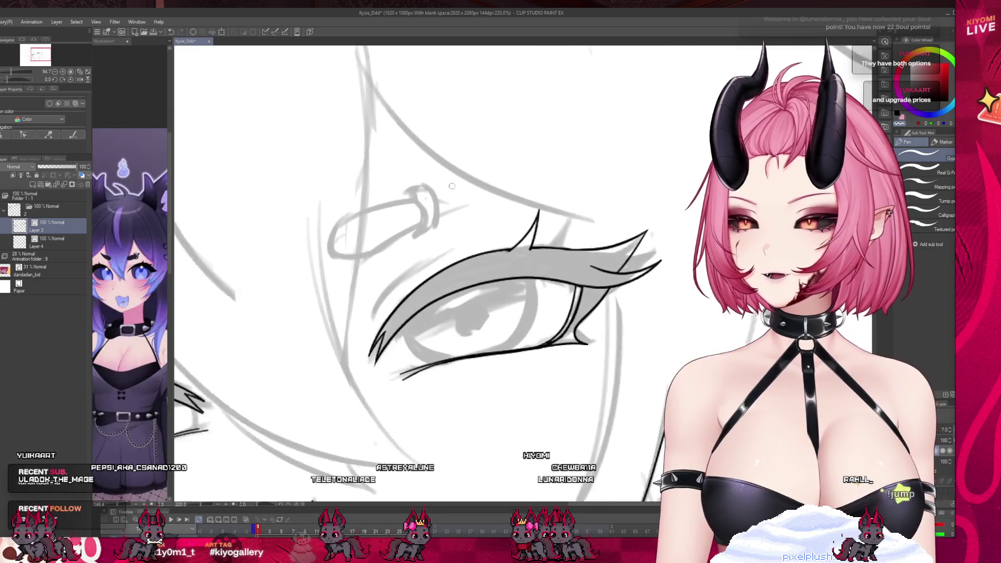
scroll(451, 185, up, 2)
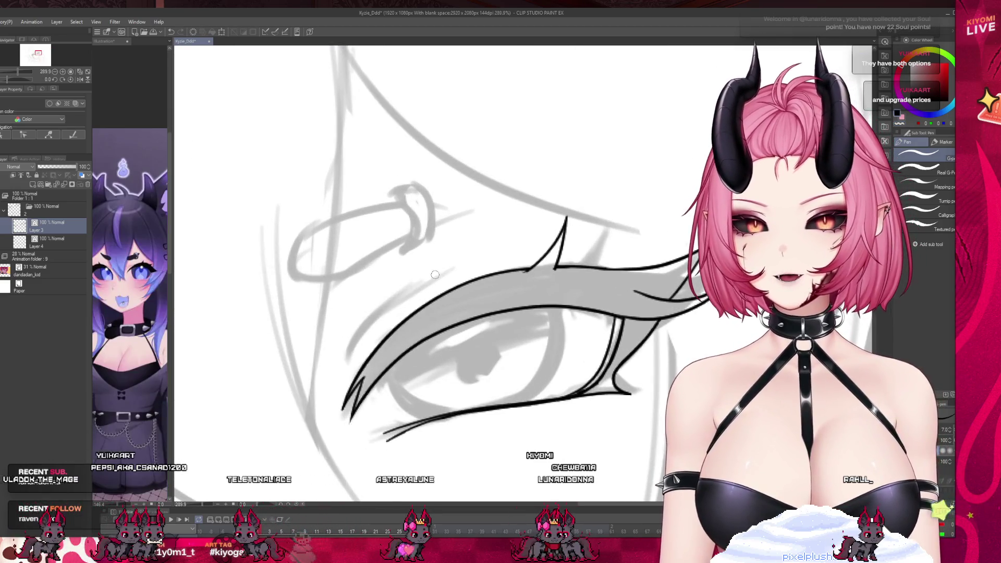
key(ctrl+z)
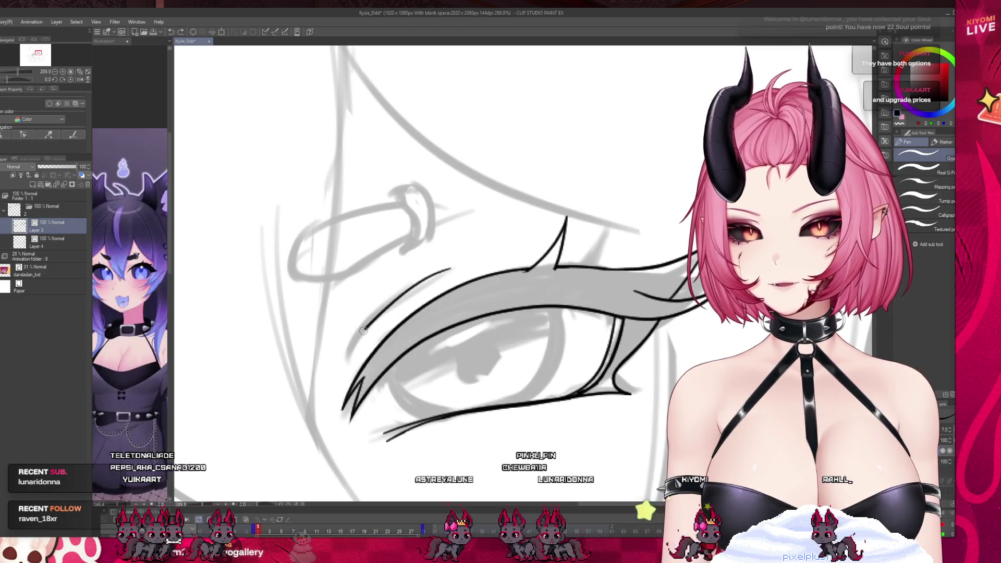
drag(432, 278, 336, 374)
key(ctrl+z)
mouse_move(444, 267)
mouse_down()
mouse_move(338, 374)
mouse_move(403, 284)
mouse_up()
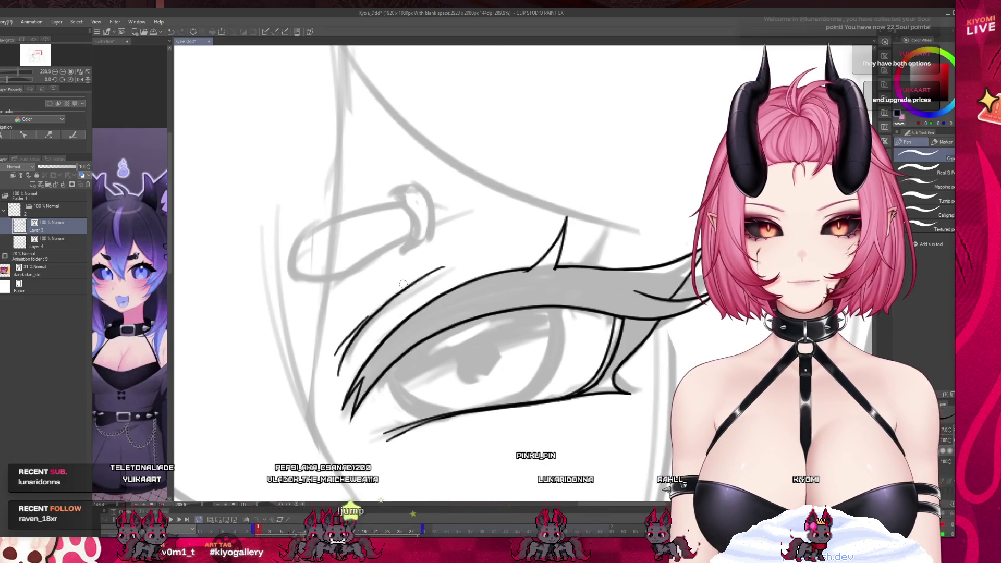
key(ctrl+z)
key(ctrl+z)
drag(340, 371, 462, 255)
key(ctrl+z)
mouse_move(342, 366)
mouse_down()
mouse_move(350, 347)
mouse_move(457, 266)
mouse_up()
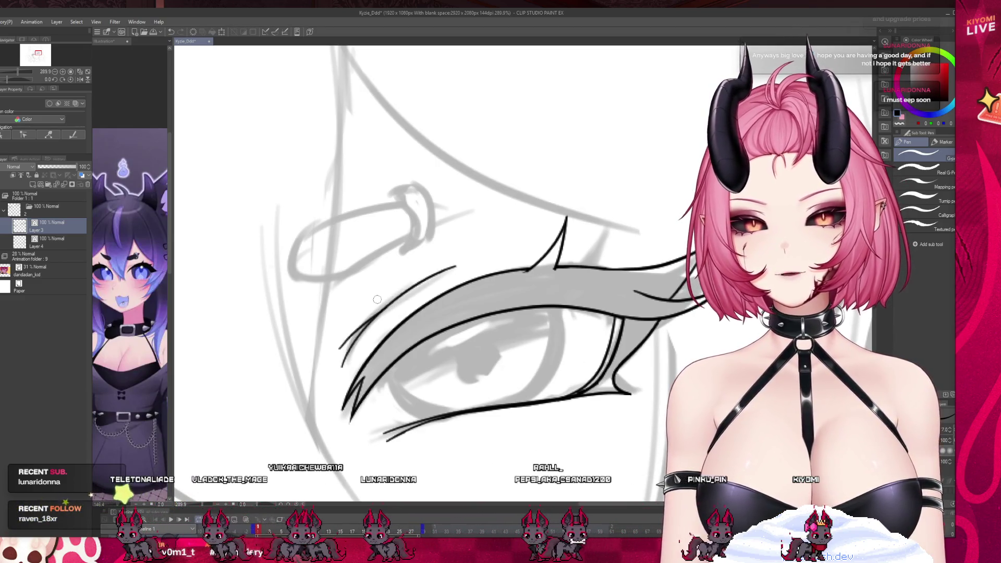
scroll(377, 299, down, 5)
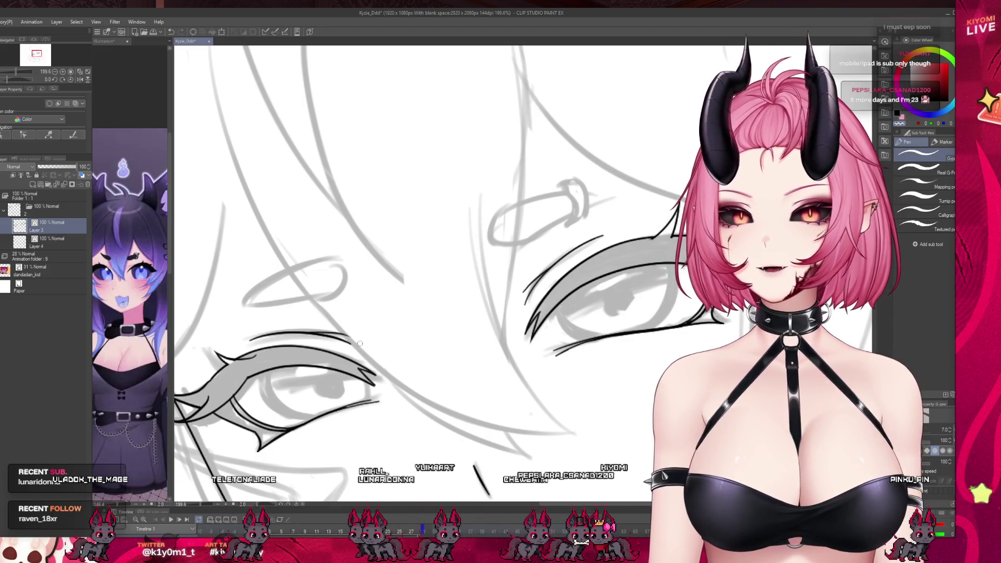
- Preview the lineart without the sketch and select Layer 4
scroll(364, 340, down, 5)
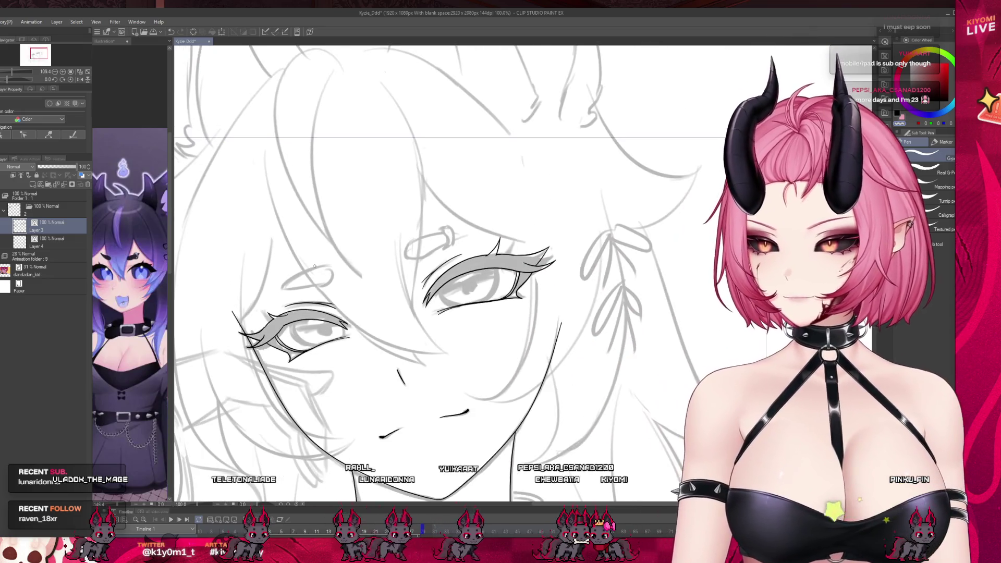
scroll(348, 257, down, 1)
scroll(359, 278, up, 2)
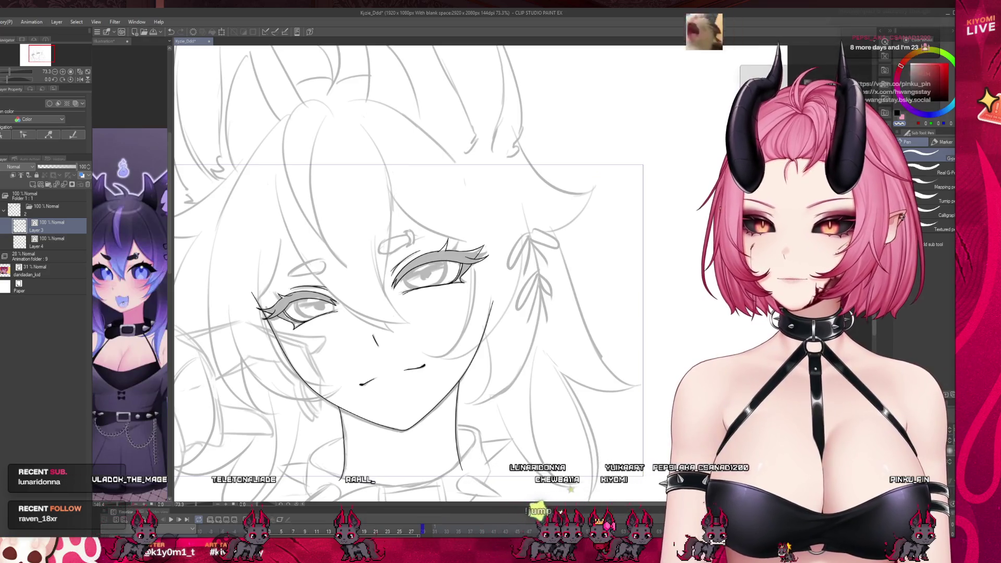
click(258, 528)
scroll(434, 273, up, 2)
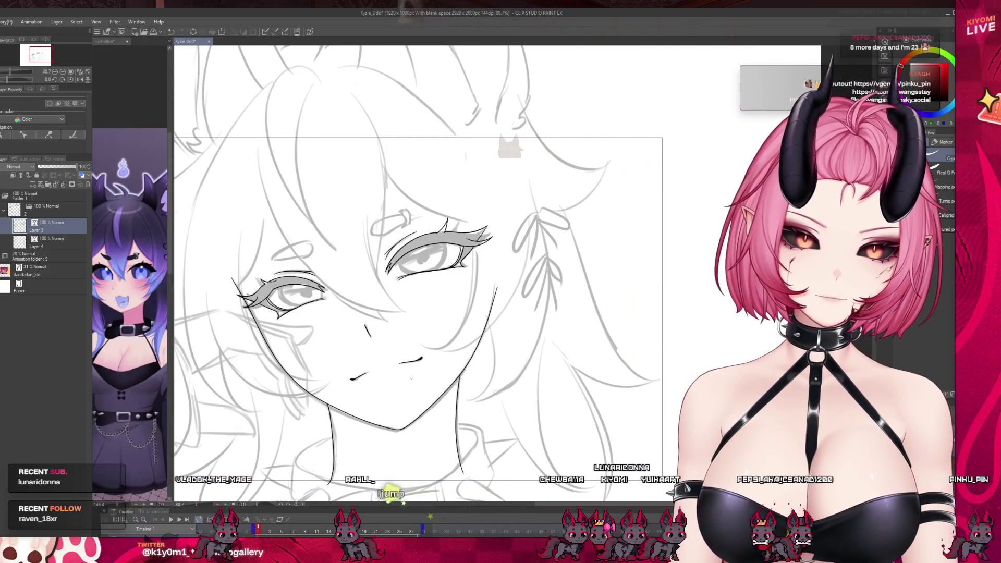
click(42, 243)
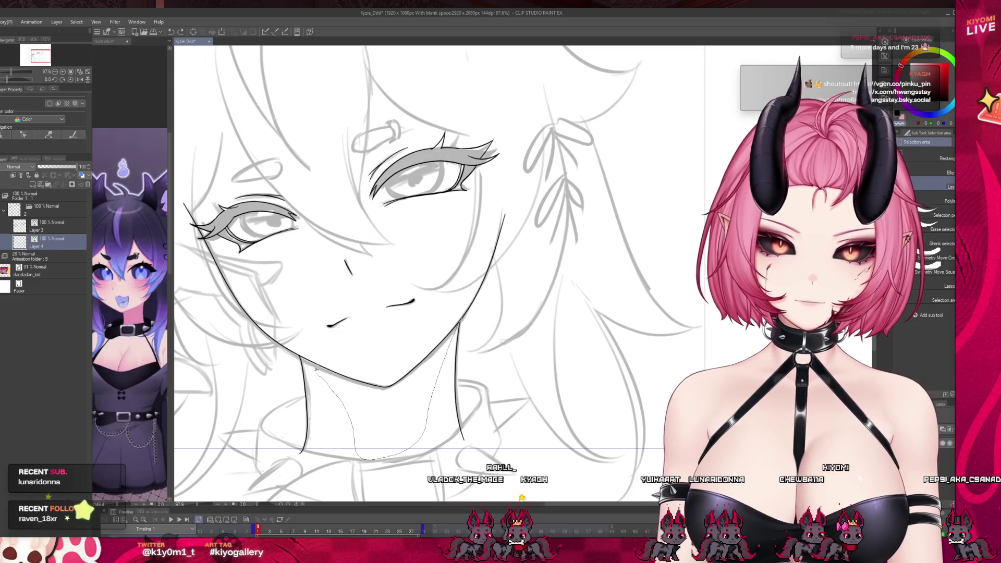
- Select the neck lines and try shifting them right, then cancel the move
drag(290, 359, 292, 361)
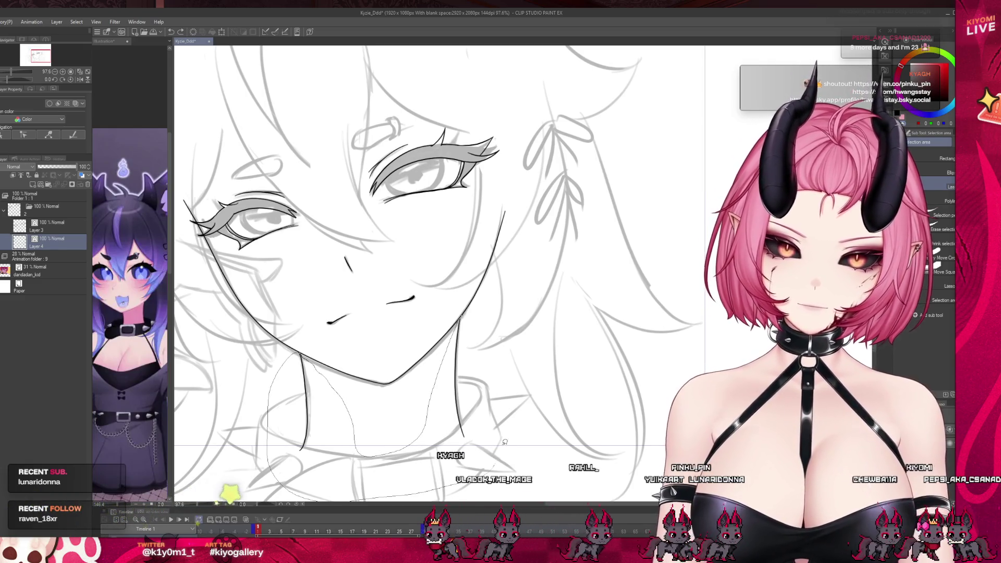
click(417, 486)
drag(433, 448, 443, 446)
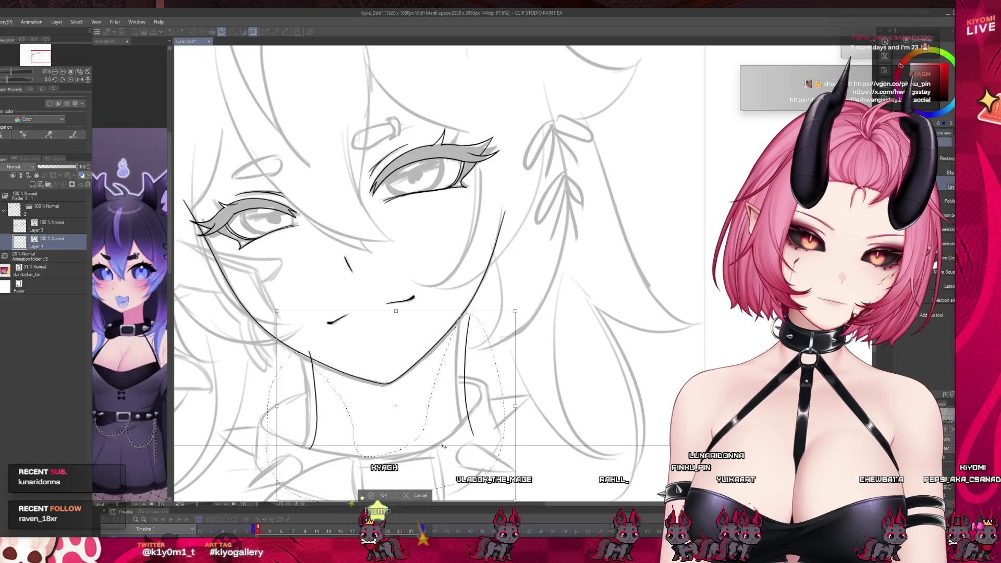
click(418, 496)
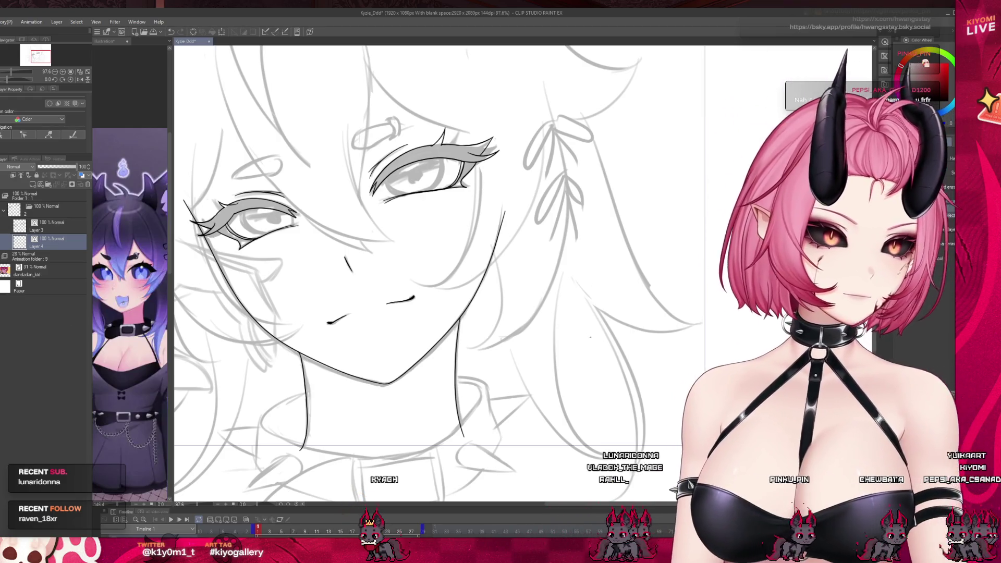
- Select the Animation folder and lower its opacity from 28% to 11%
key(b)
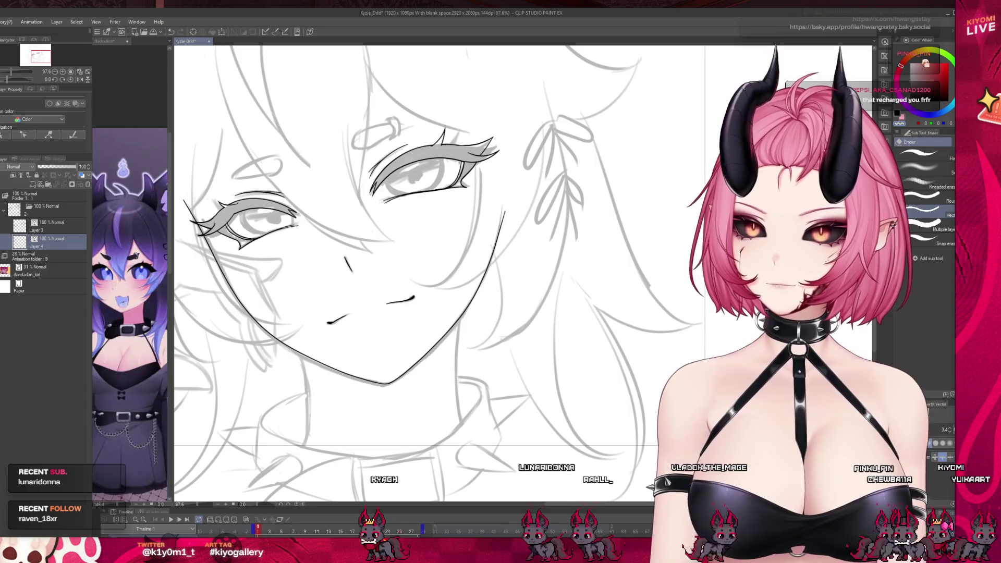
click(47, 256)
drag(48, 166, 41, 167)
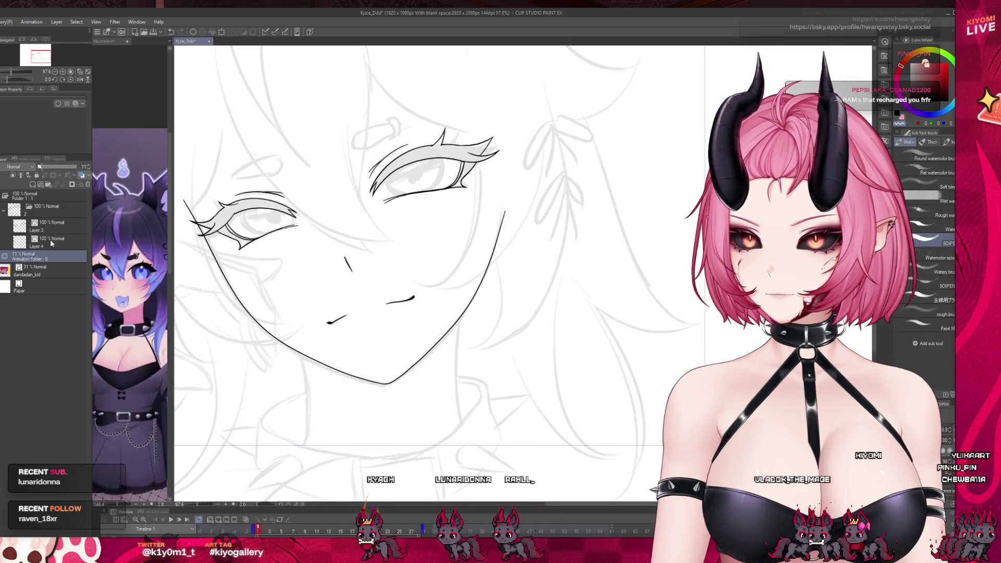
- On Layer 4, draw a Pen neck line running down from below the jaw
click(50, 240)
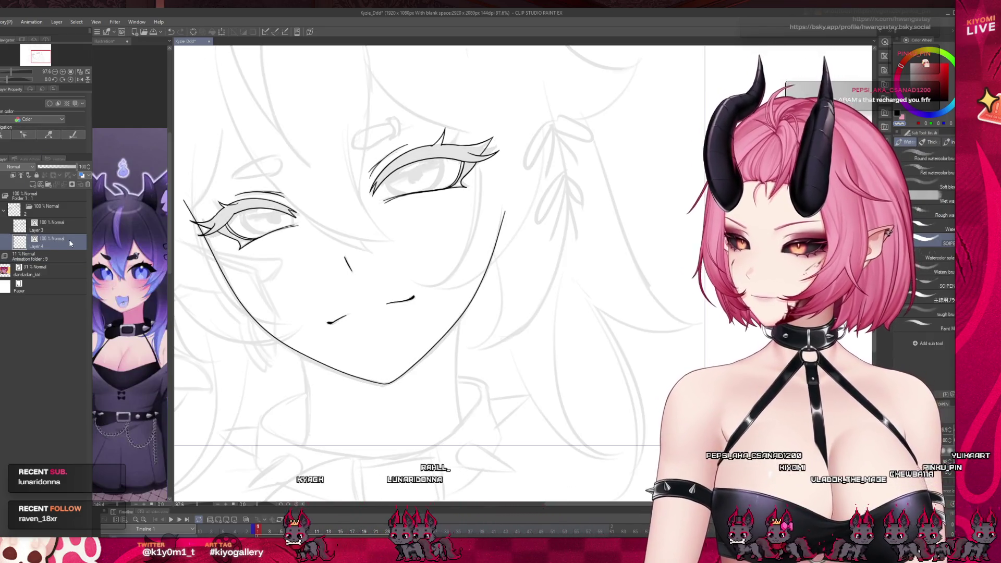
key(p)
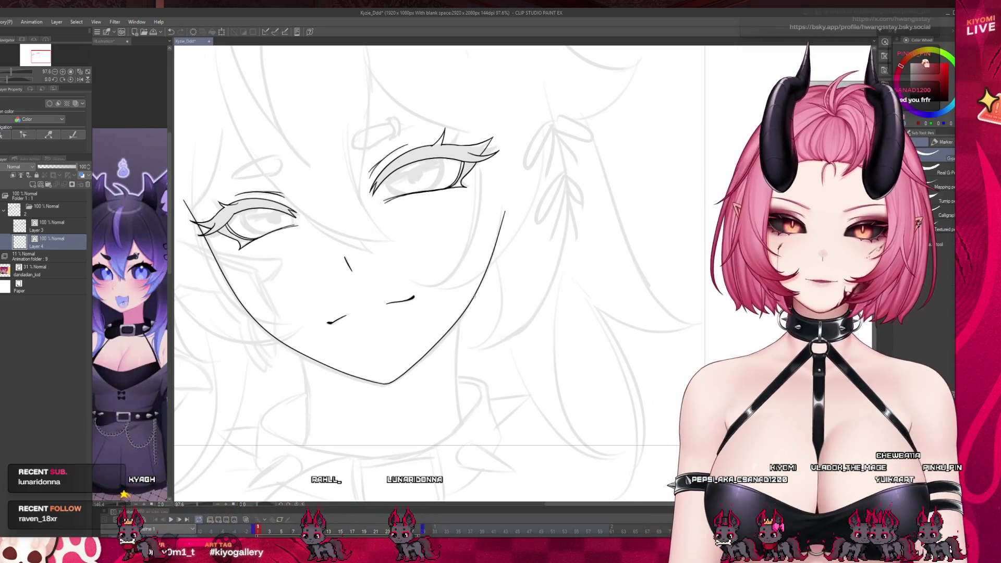
drag(474, 300, 471, 428)
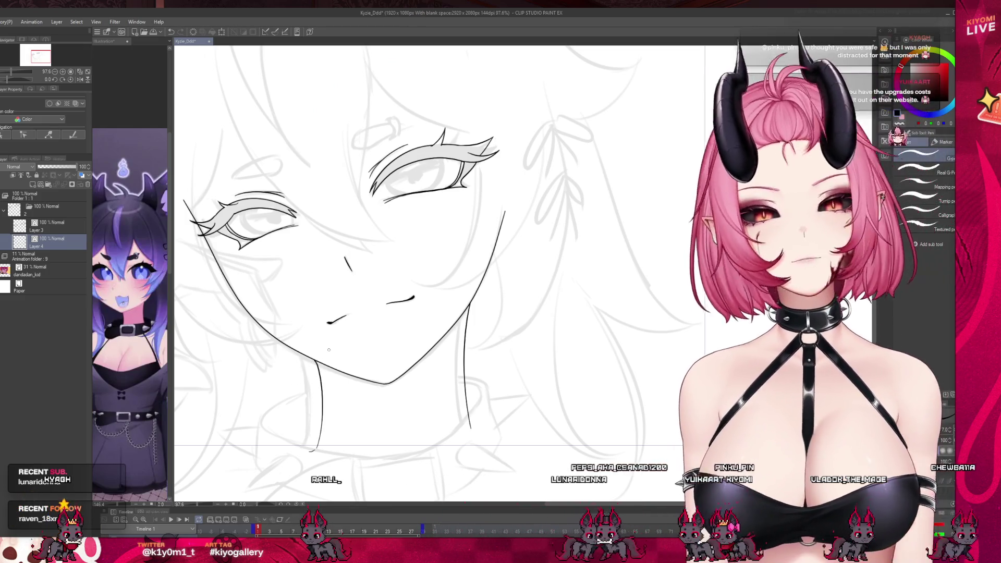
scroll(479, 306, down, 3)
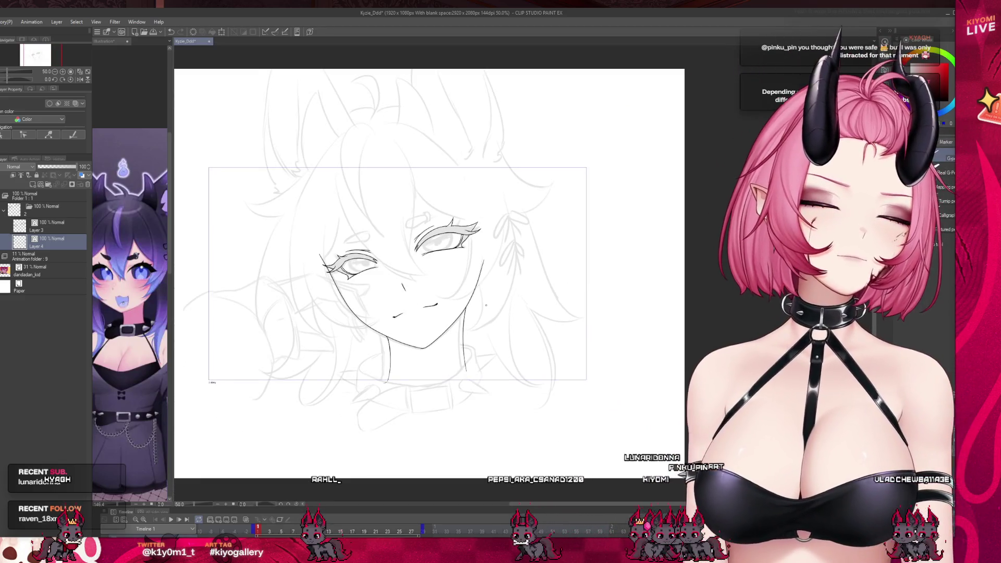
scroll(459, 308, up, 3)
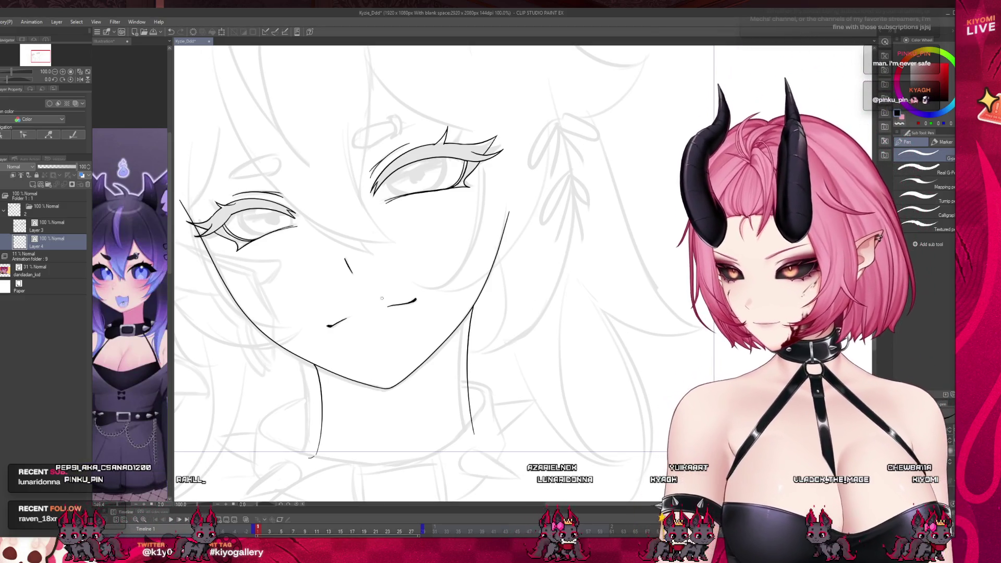
- Hide the grey sketch and erase the left neck line
scroll(383, 332, down, 3)
scroll(363, 295, up, 1)
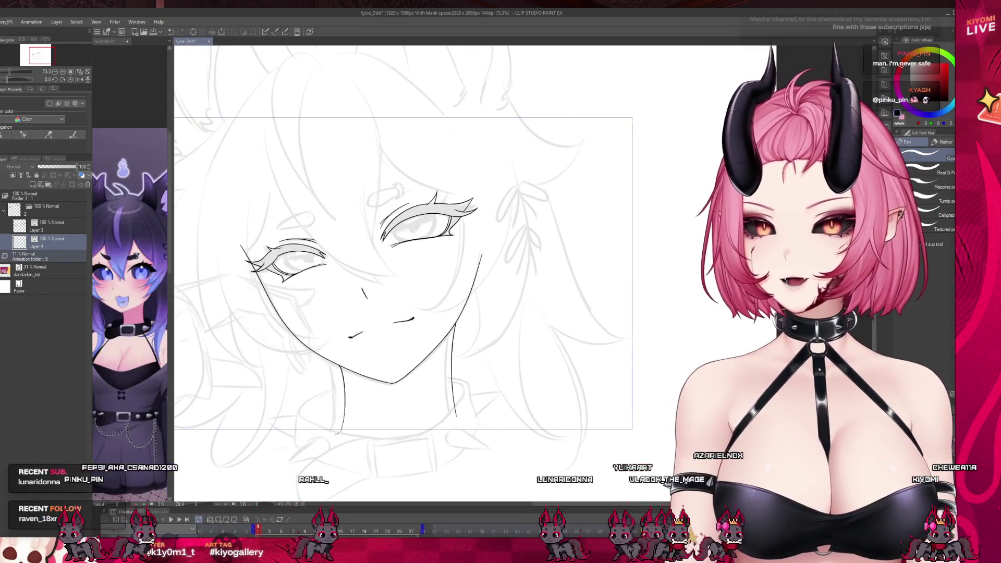
click(4, 256)
scroll(275, 365, up, 1)
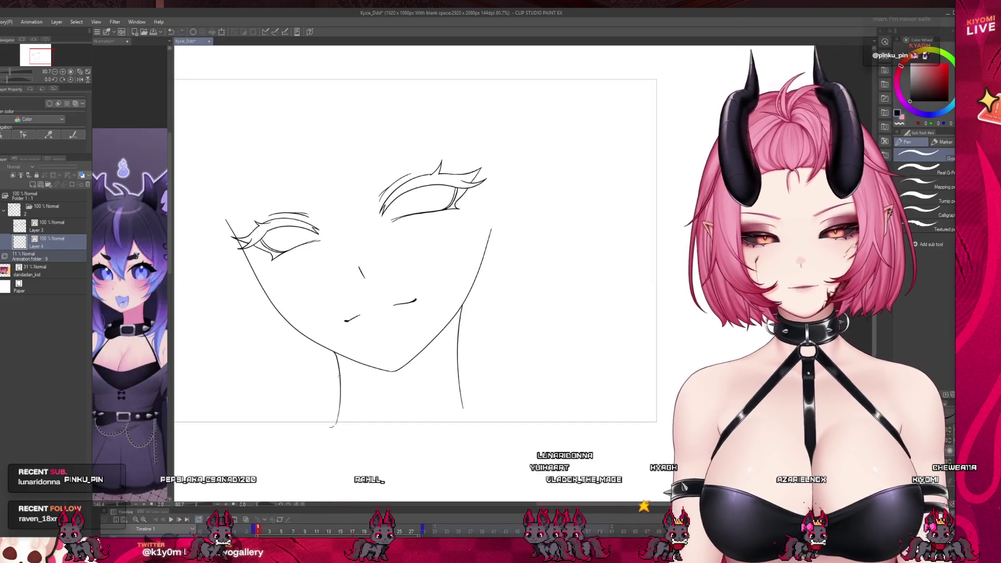
key(e)
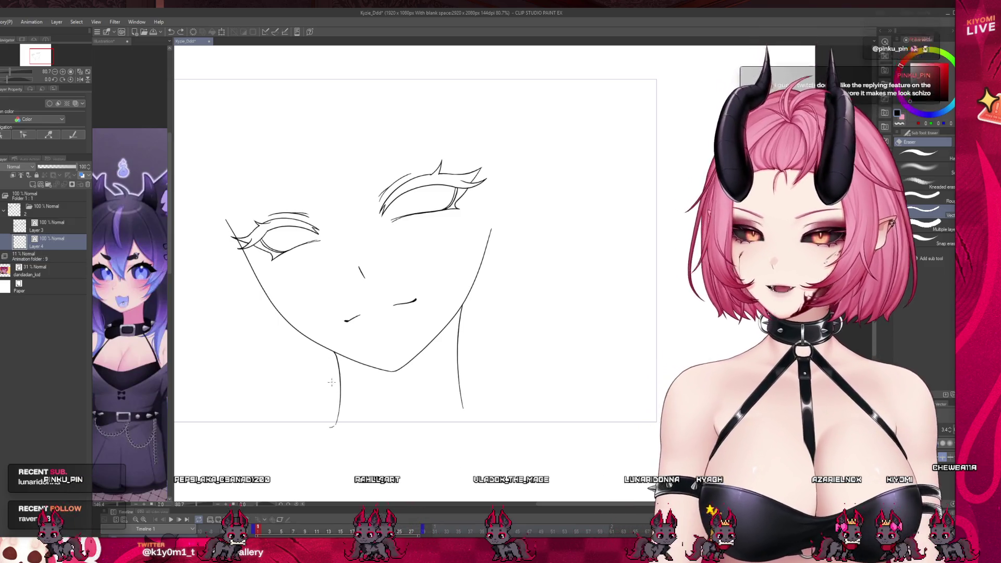
drag(331, 415, 346, 412)
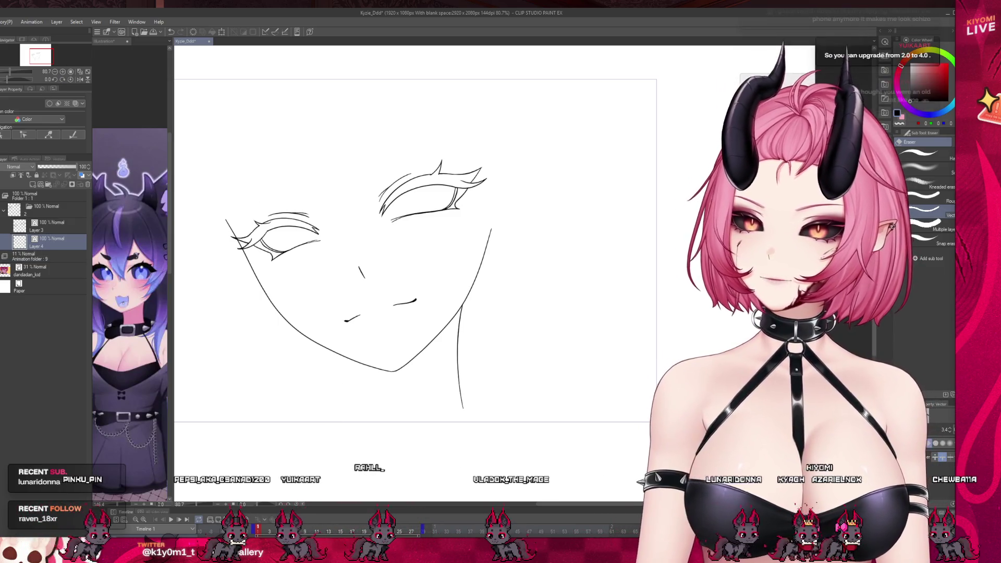
scroll(426, 244, up, 3)
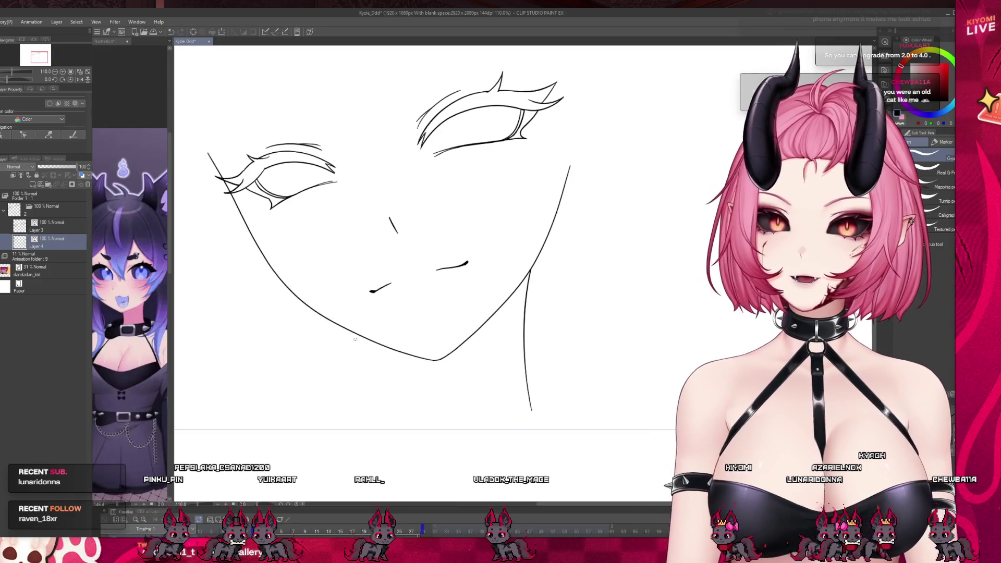
mouse_move(345, 439)
mouse_down()
mouse_move(354, 335)
mouse_move(362, 426)
mouse_up()
- Redraw the left neck line curving down and the lower part of the right neck line
key(ctrl+z)
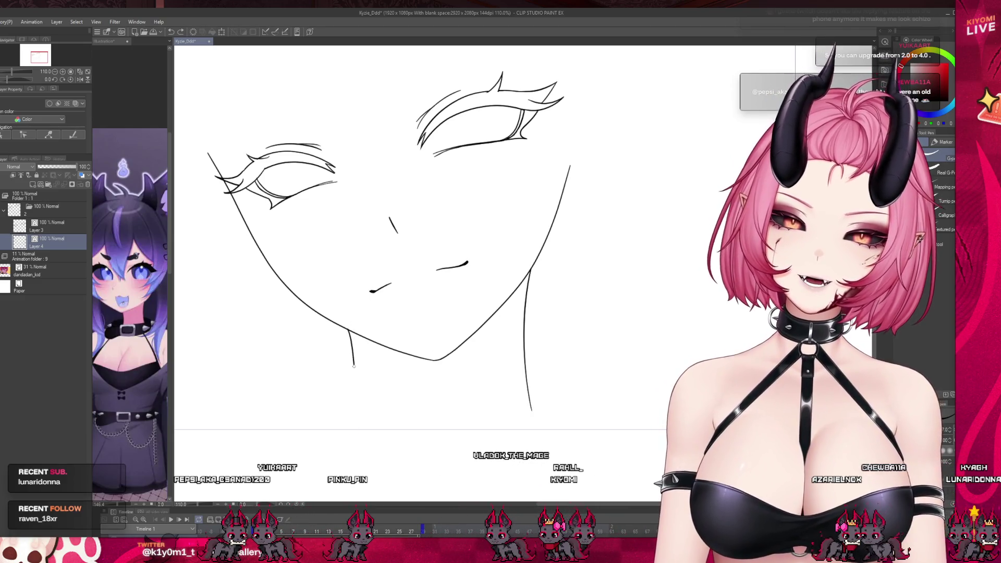
key(ctrl+z)
drag(363, 411, 347, 448)
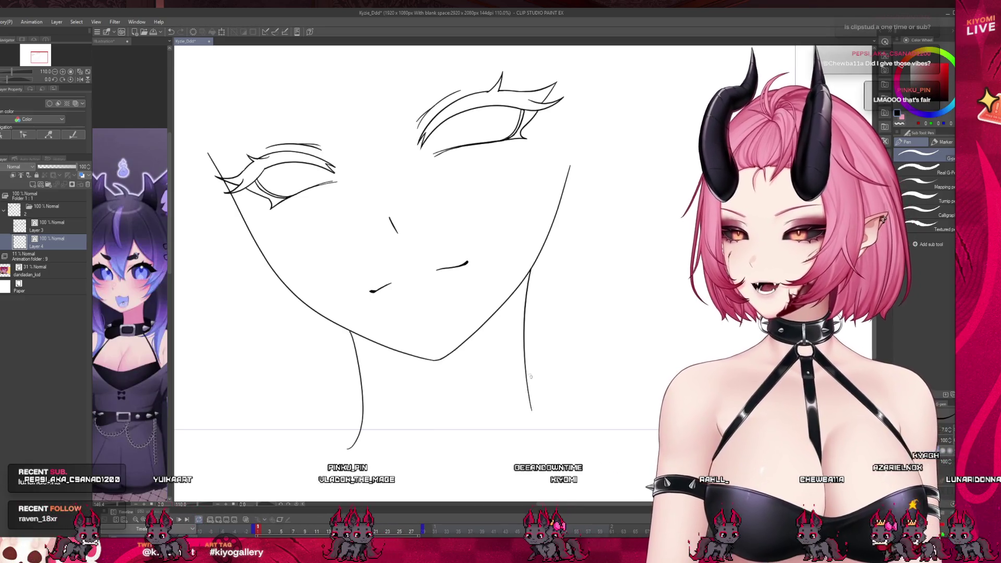
drag(528, 389, 545, 449)
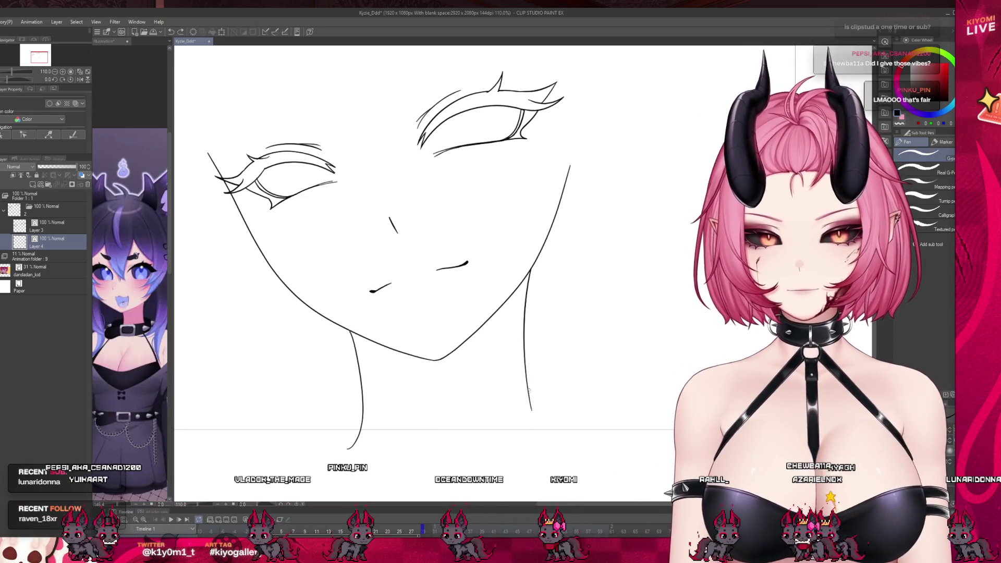
key(ctrl+z)
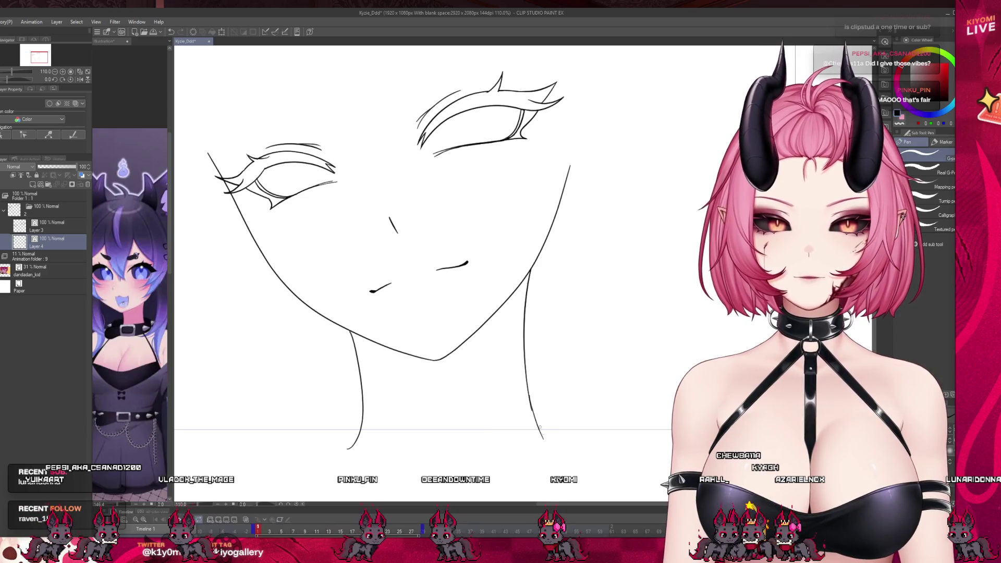
drag(527, 390, 533, 409)
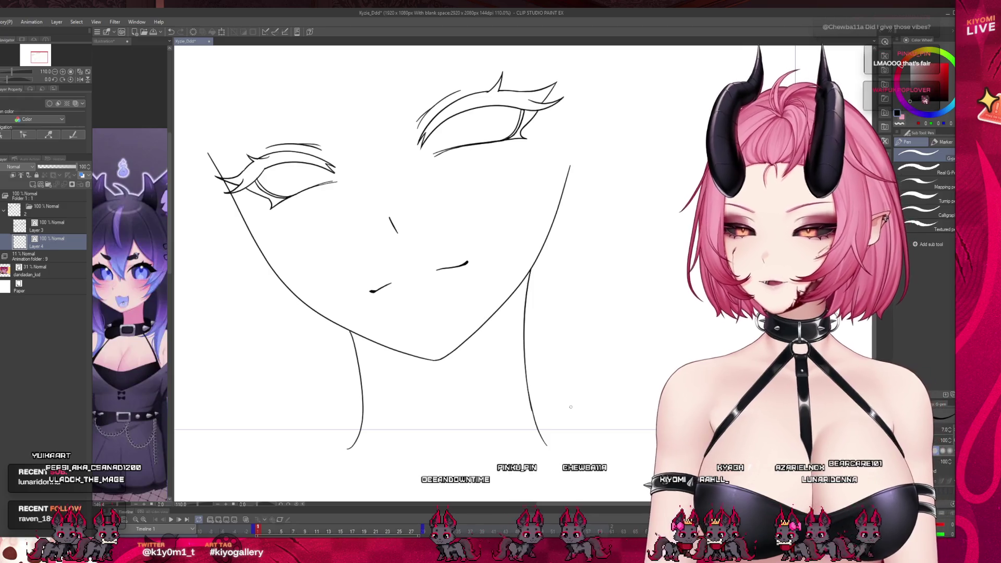
scroll(570, 407, down, 5)
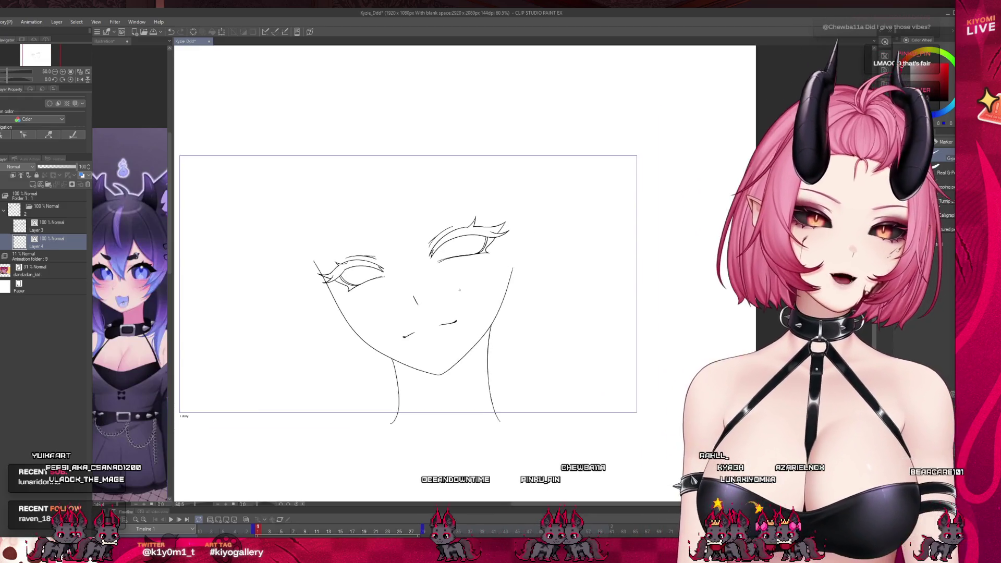
- Lasso the right jawline and stretch it outward toward the lower right with Ctrl+T
scroll(459, 290, up, 3)
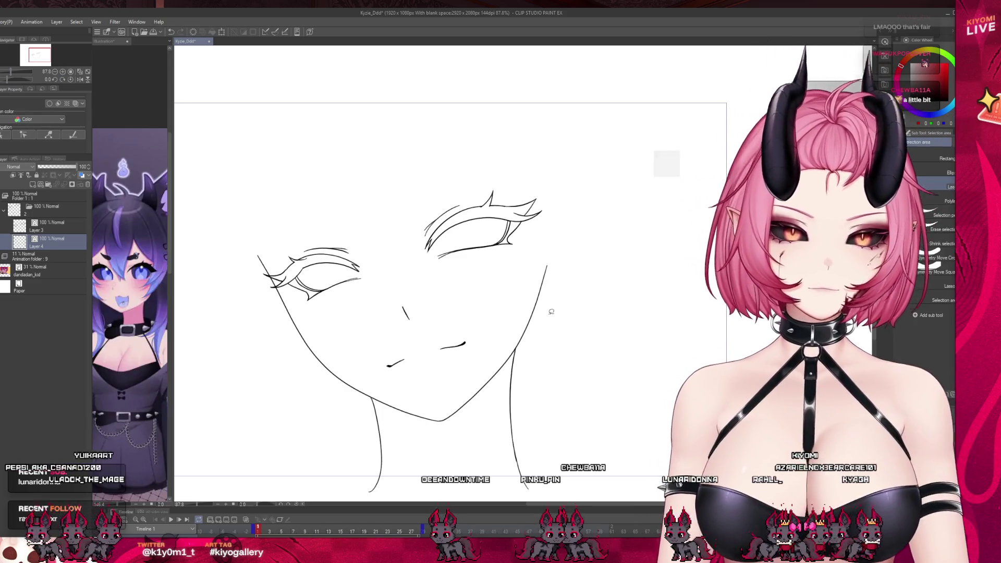
mouse_move(443, 414)
mouse_down()
mouse_move(527, 329)
mouse_move(450, 425)
mouse_up()
key(ctrl+t)
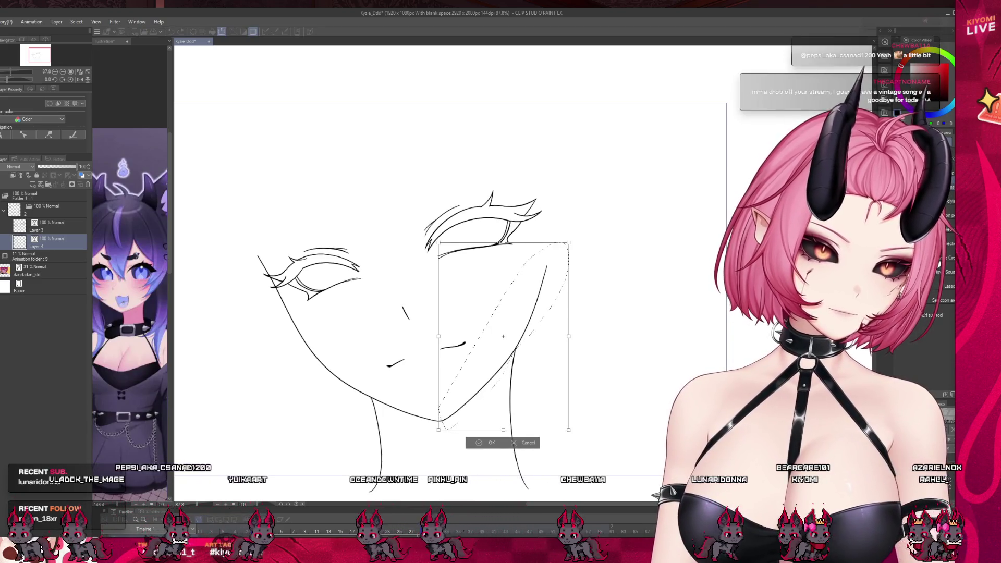
drag(568, 430, 591, 478)
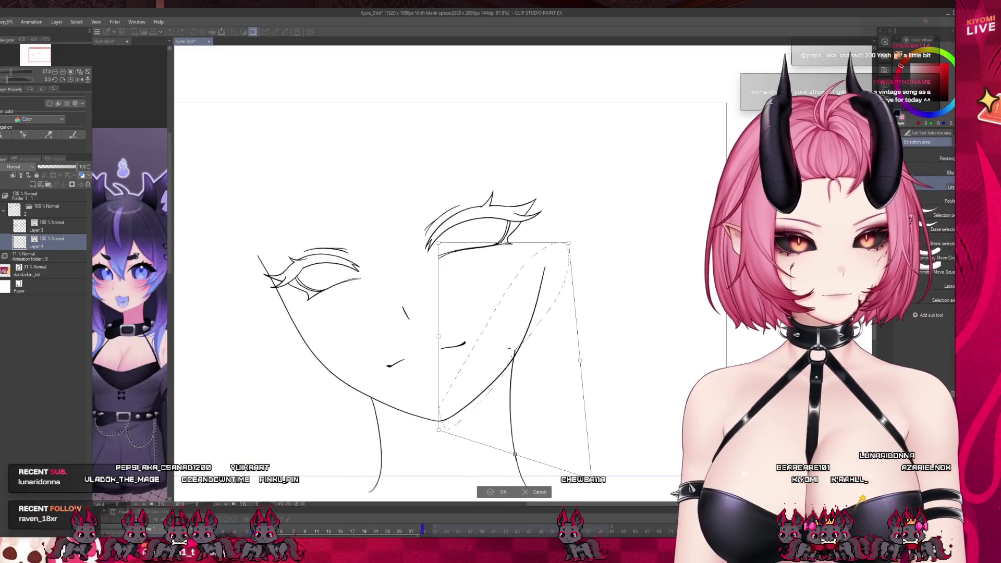
click(501, 493)
key(ctrl+d)
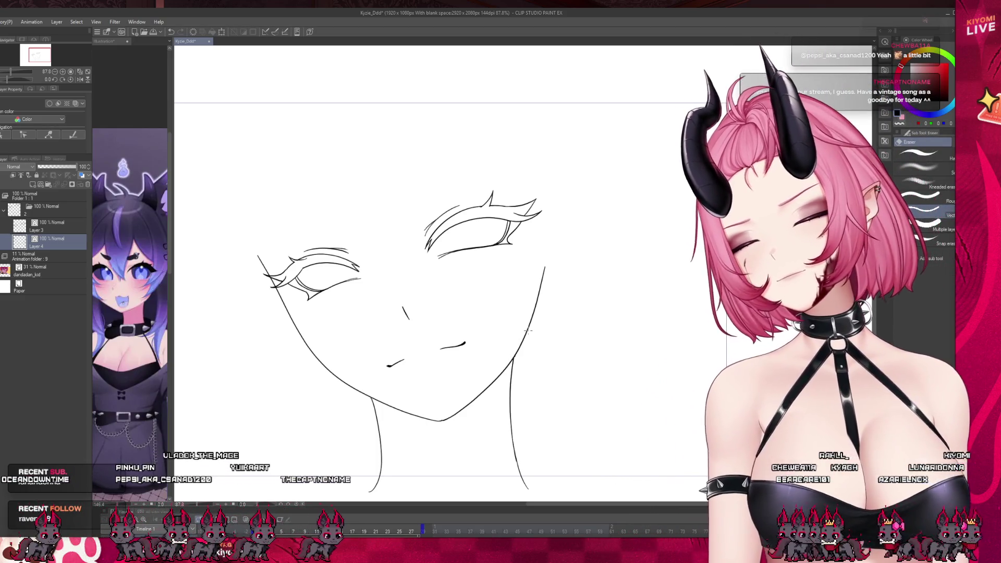
- Add a new empty layer above Layer 4 for further inking
scroll(528, 331, down, 3)
scroll(472, 295, up, 2)
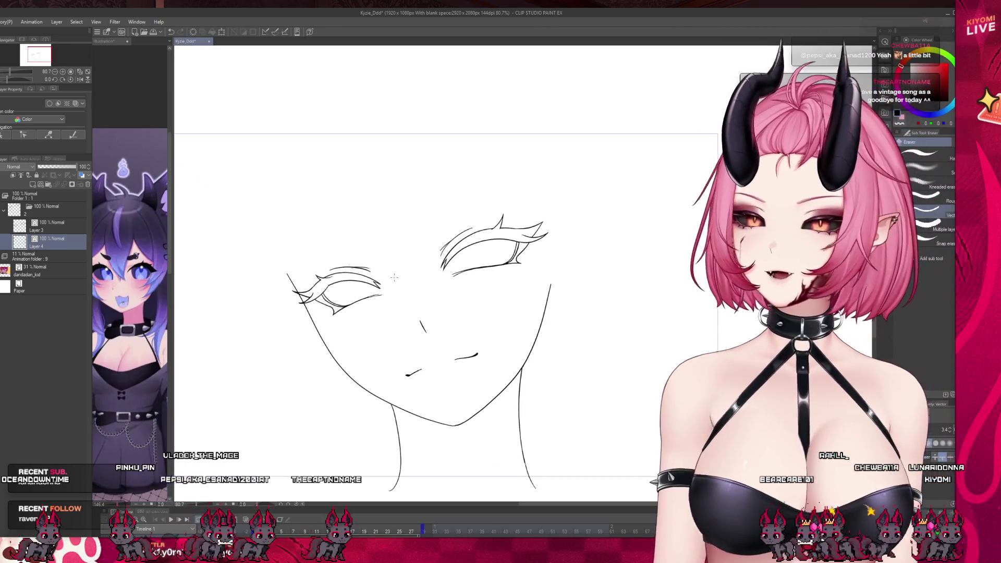
scroll(488, 281, up, 2)
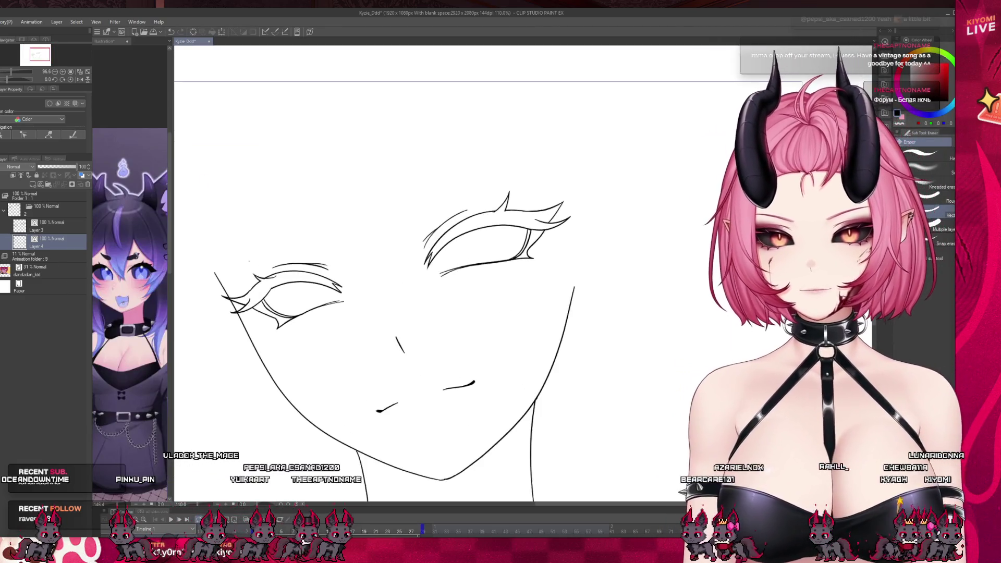
key(ctrl+shift+n)
key(p)
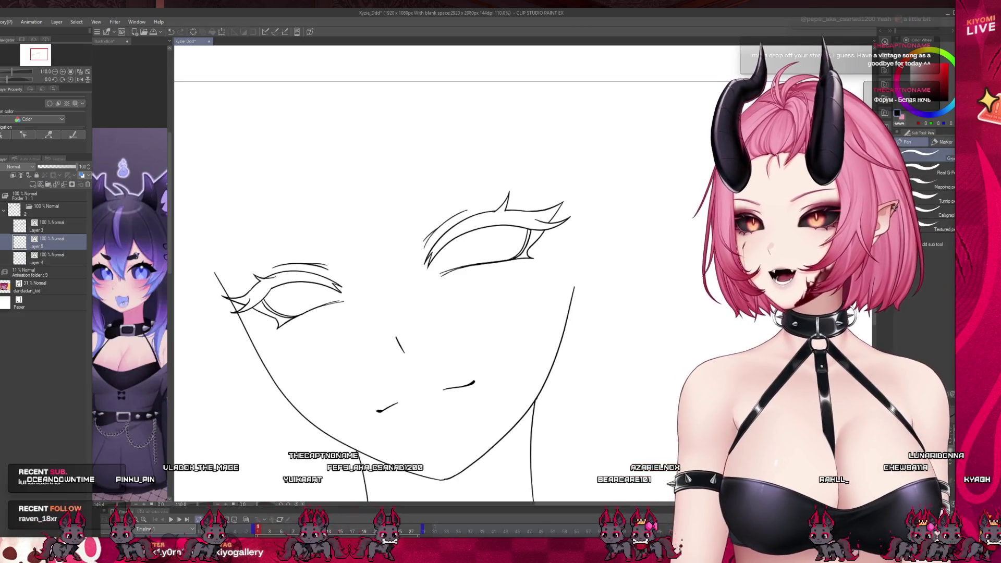
- Begin renaming the new layer, zoom out, and show the grey sketch again
double_click(42, 246)
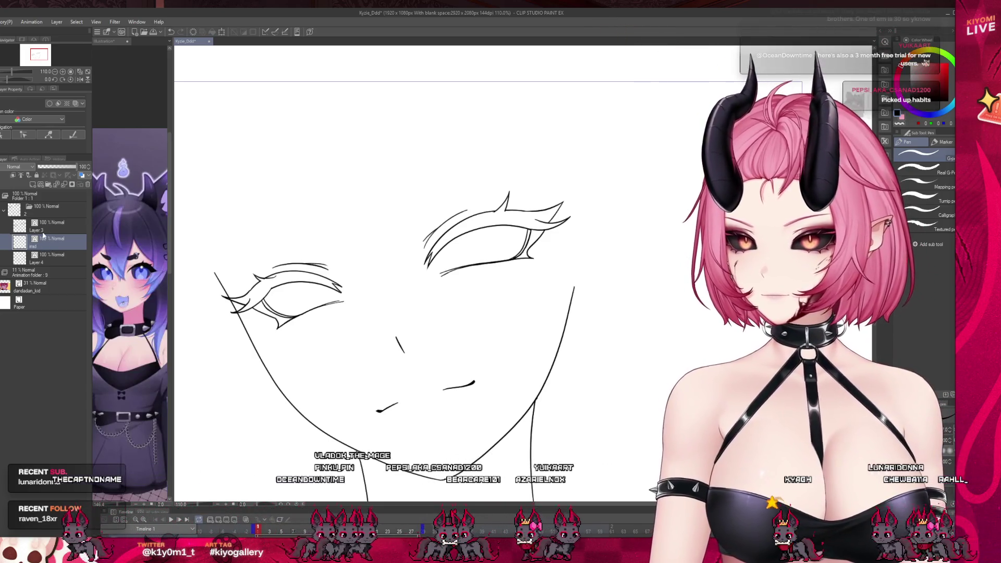
click(42, 231)
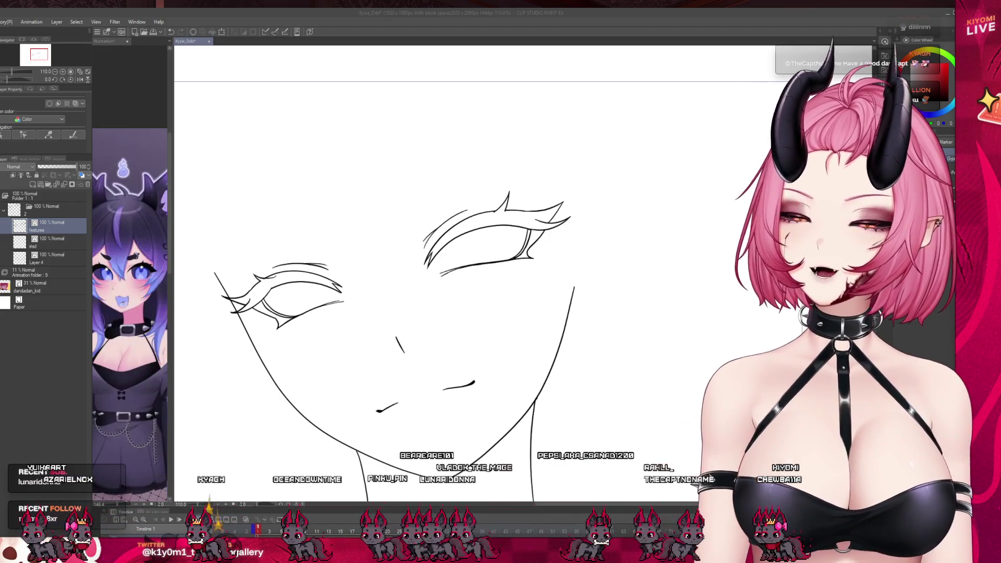
key(ctrl+minus)
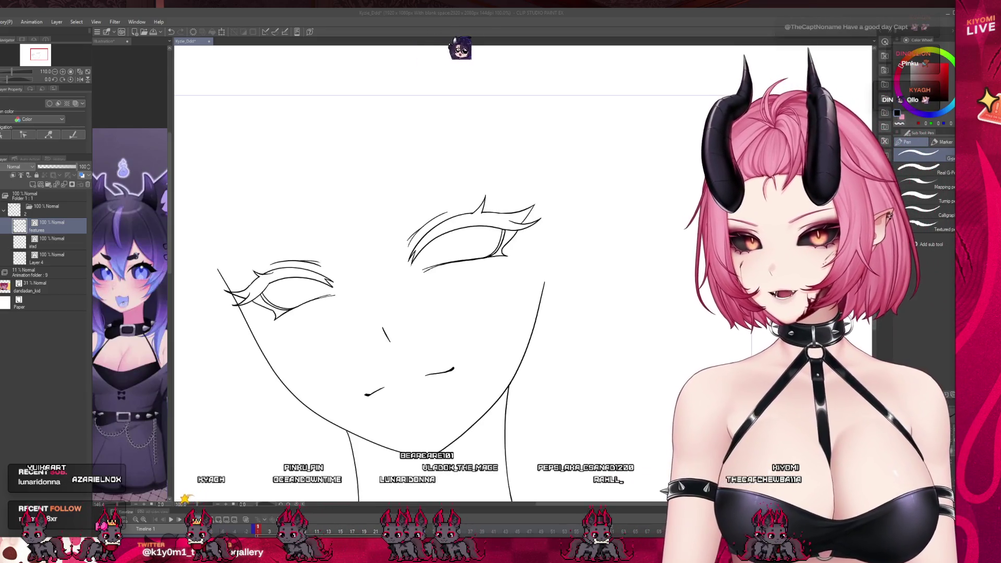
click(4, 271)
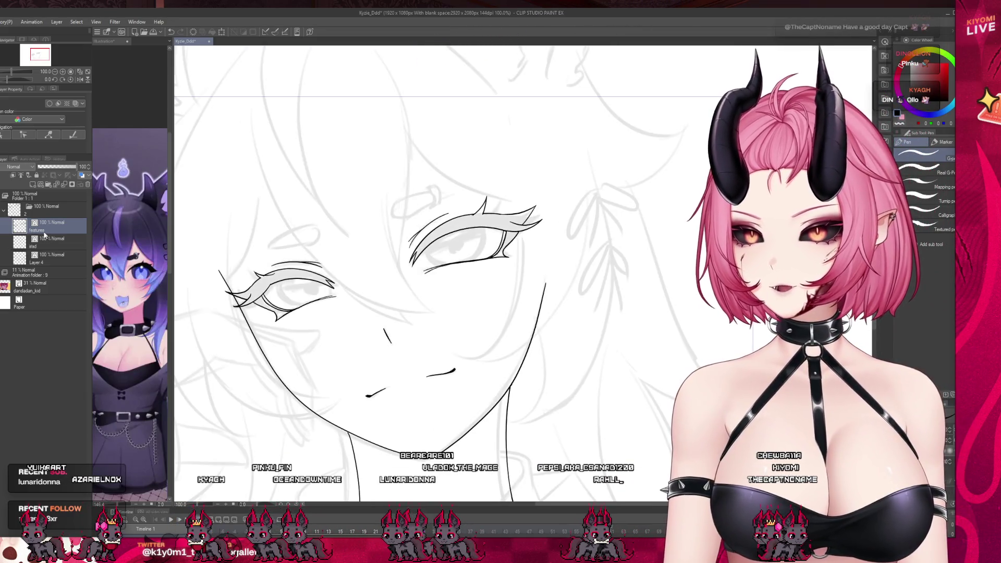
- Rename Layer 4 to 'skin'
click(50, 259)
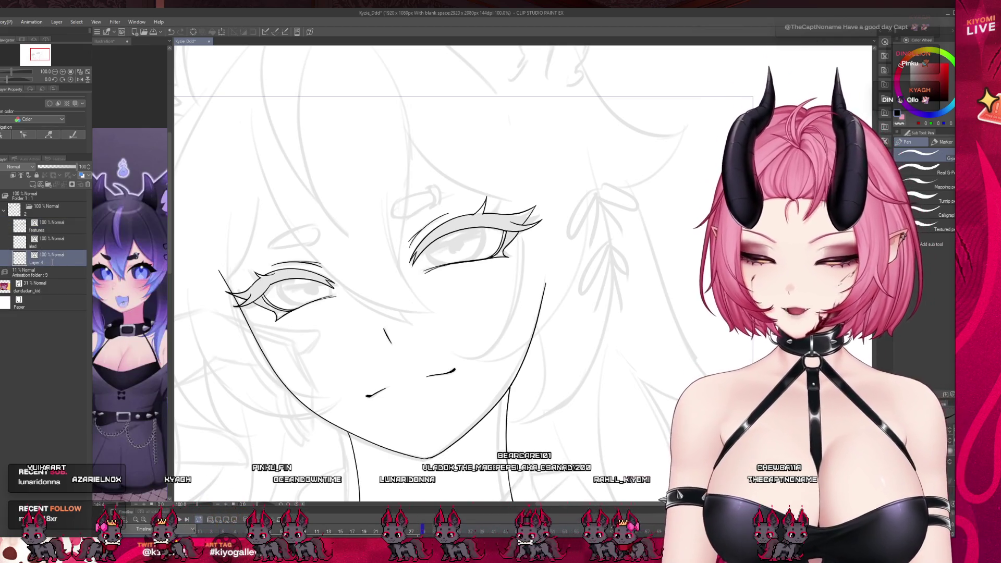
double_click(51, 260)
text(skin)
click(51, 225)
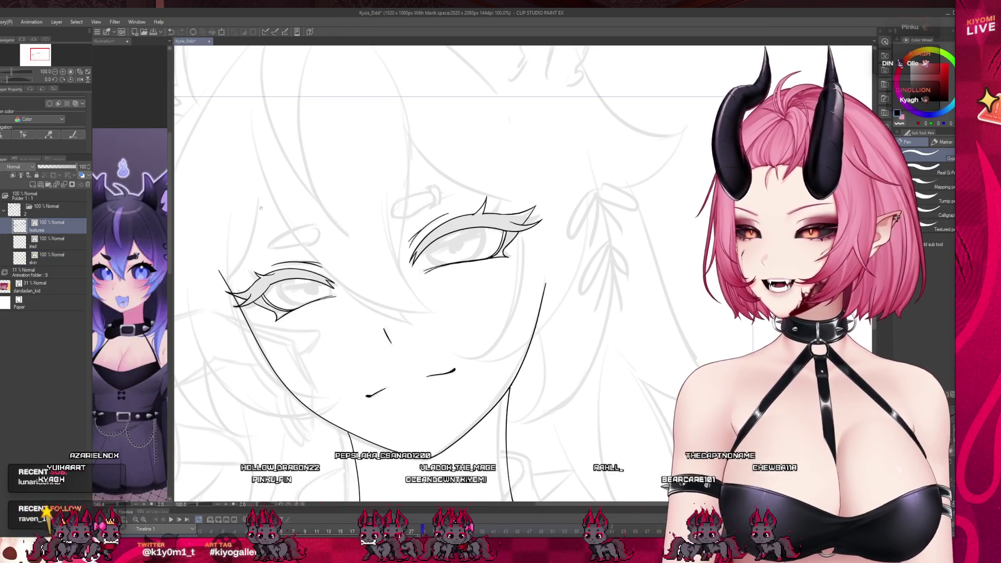
- Ink the closed brow shape above the right eye, undoing strokes that went wrong
scroll(272, 198, up, 4)
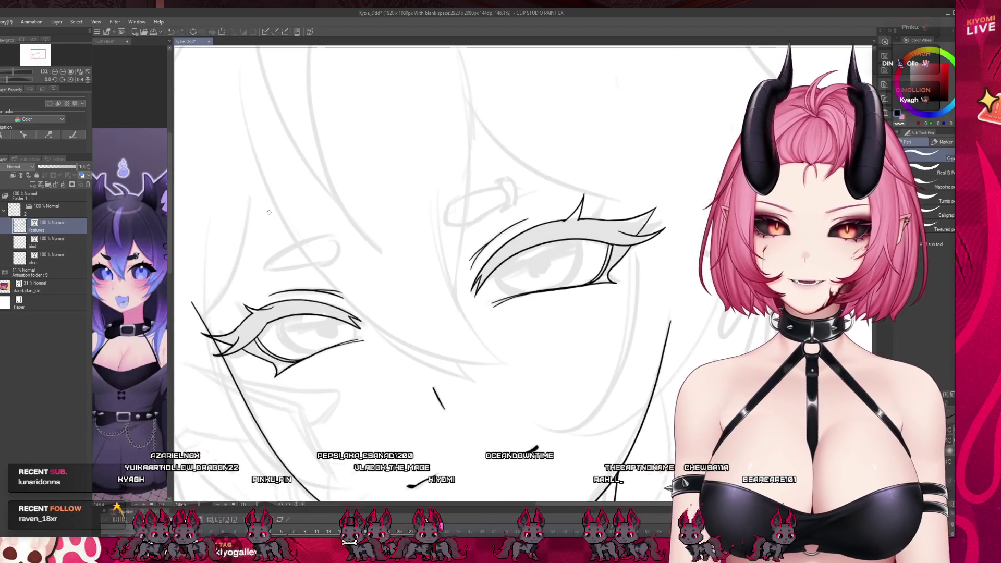
scroll(268, 210, up, 3)
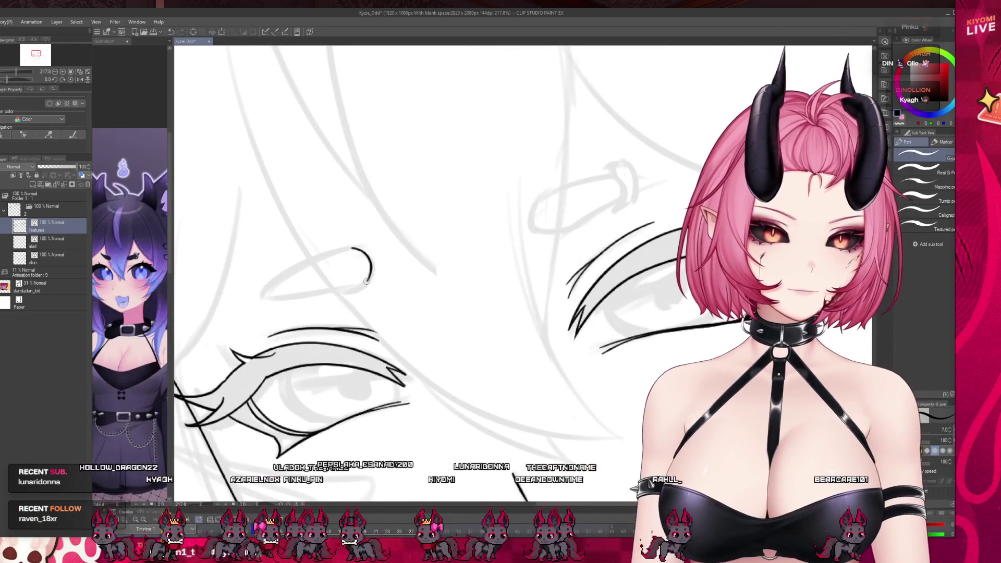
drag(355, 250, 365, 283)
key(ctrl+z)
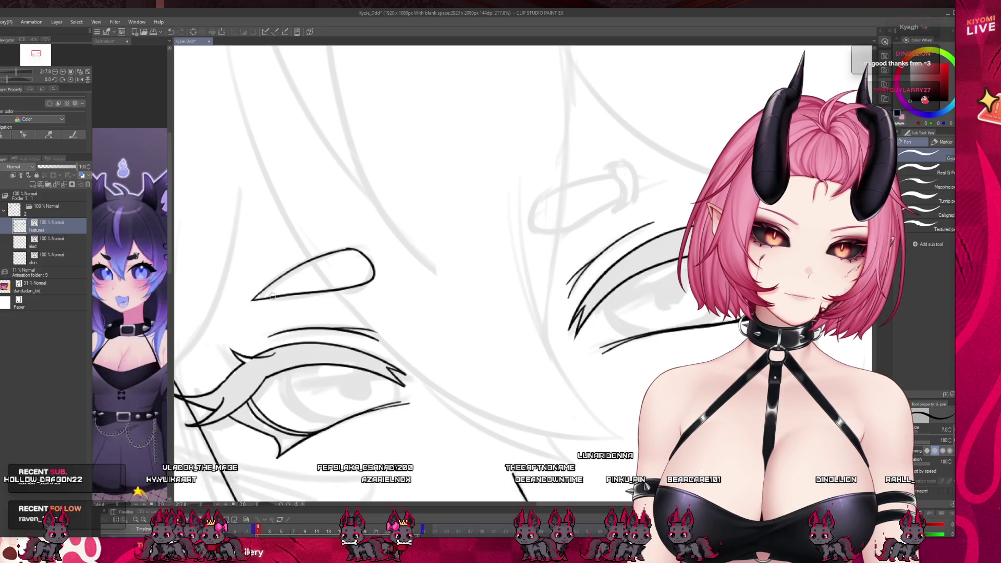
drag(549, 190, 528, 226)
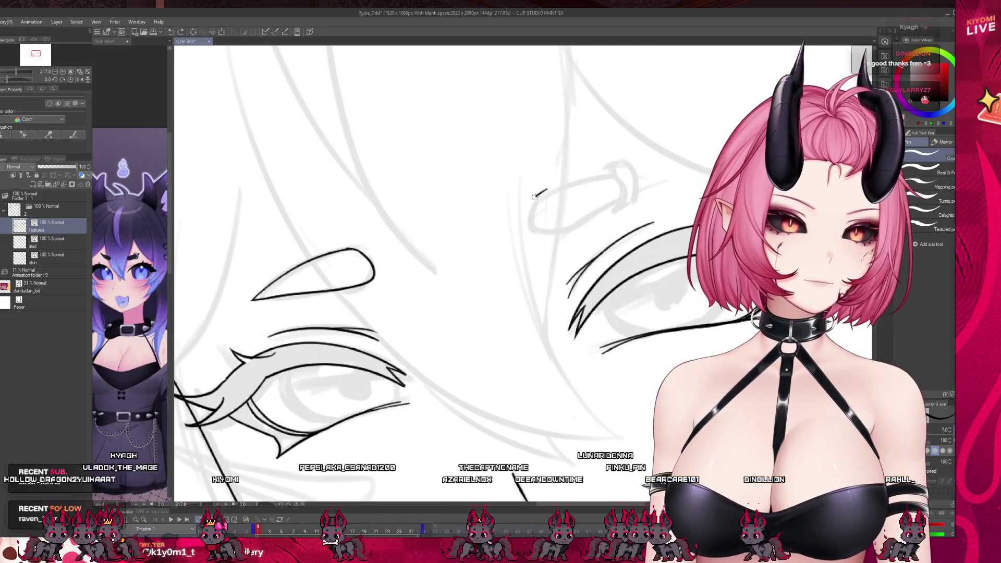
key(ctrl+z)
mouse_move(534, 200)
mouse_down()
mouse_move(531, 222)
mouse_move(659, 185)
mouse_up()
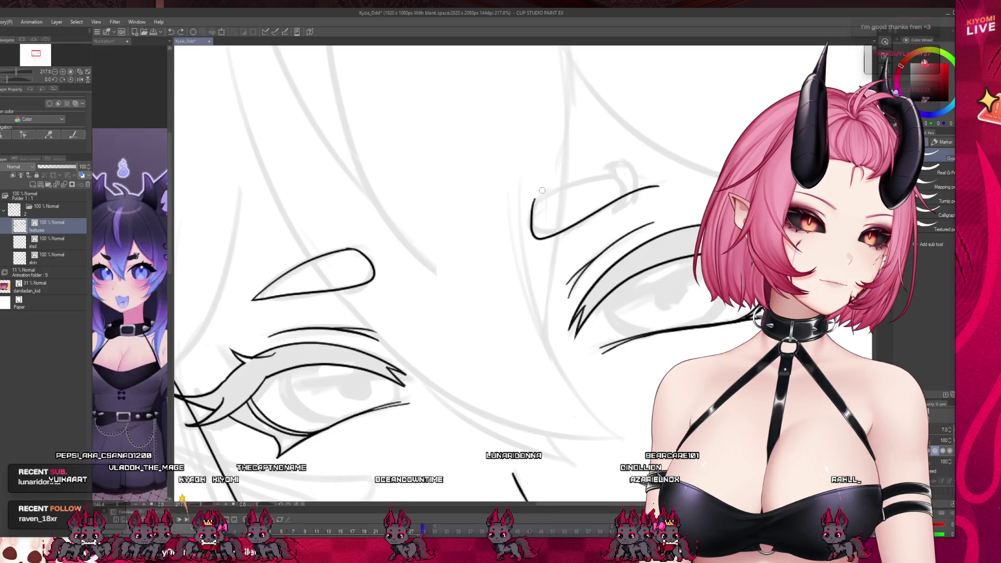
drag(532, 208, 644, 178)
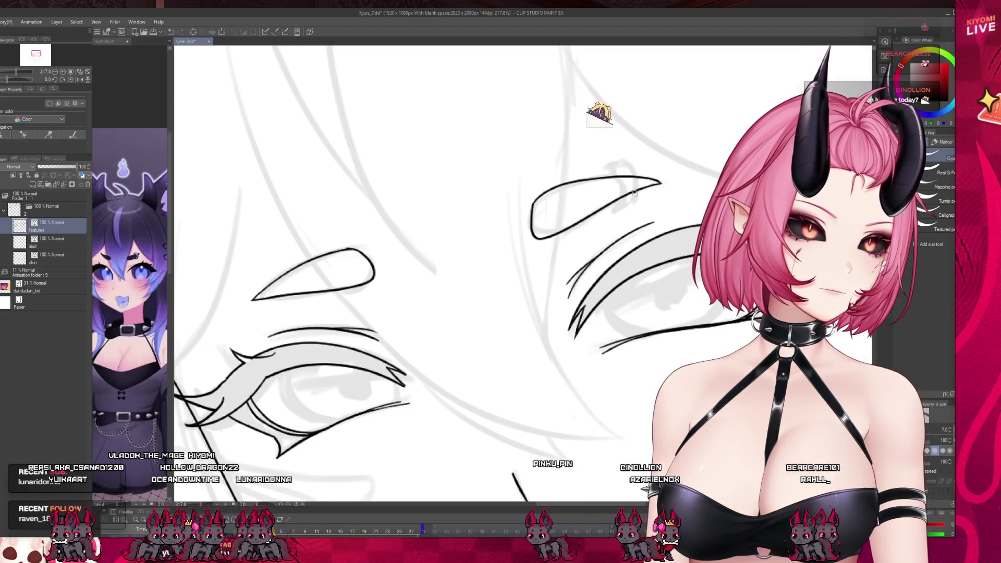
scroll(401, 247, down, 8)
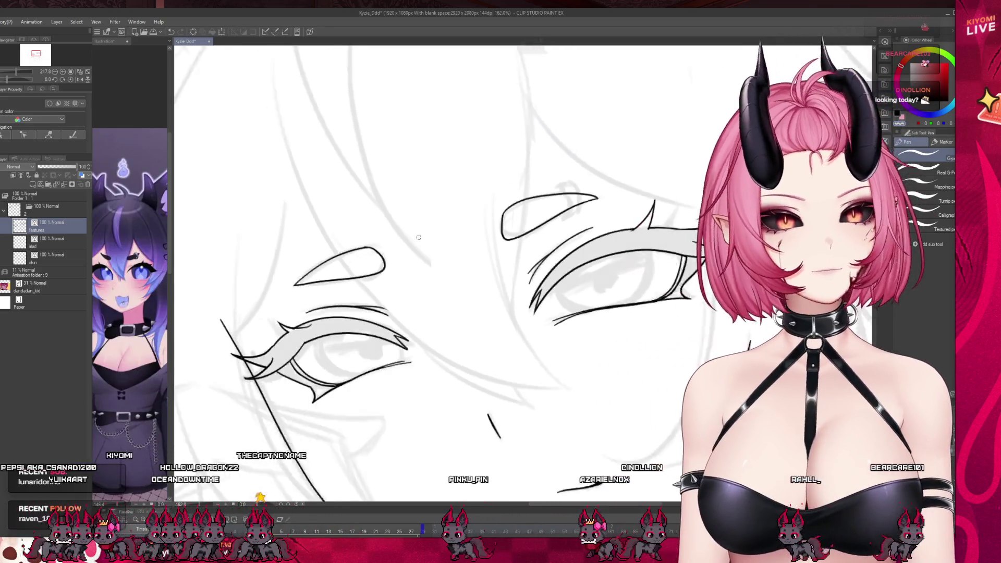
scroll(401, 247, up, 1)
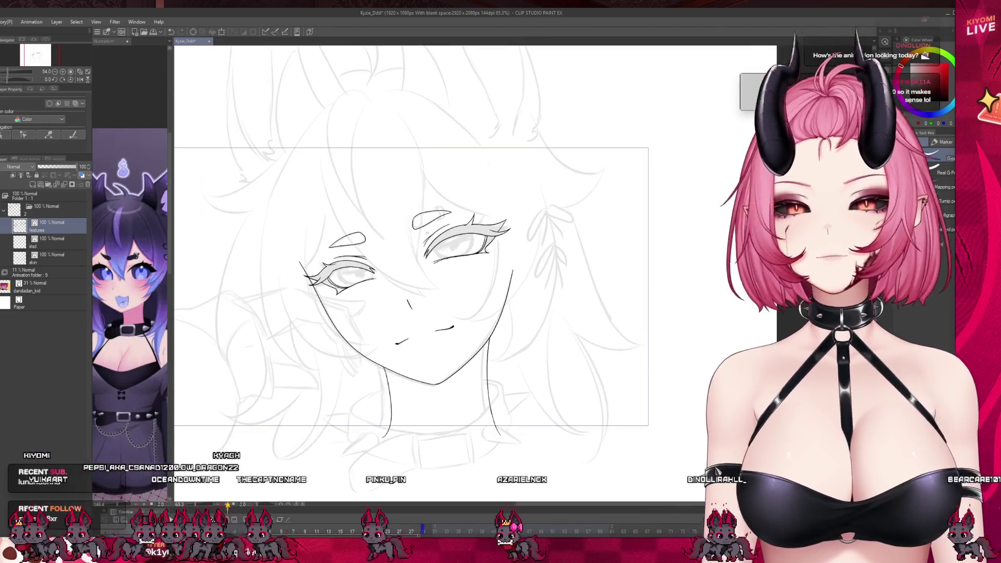
- Select the layer below 'features' and start the sketch animation playing
click(33, 245)
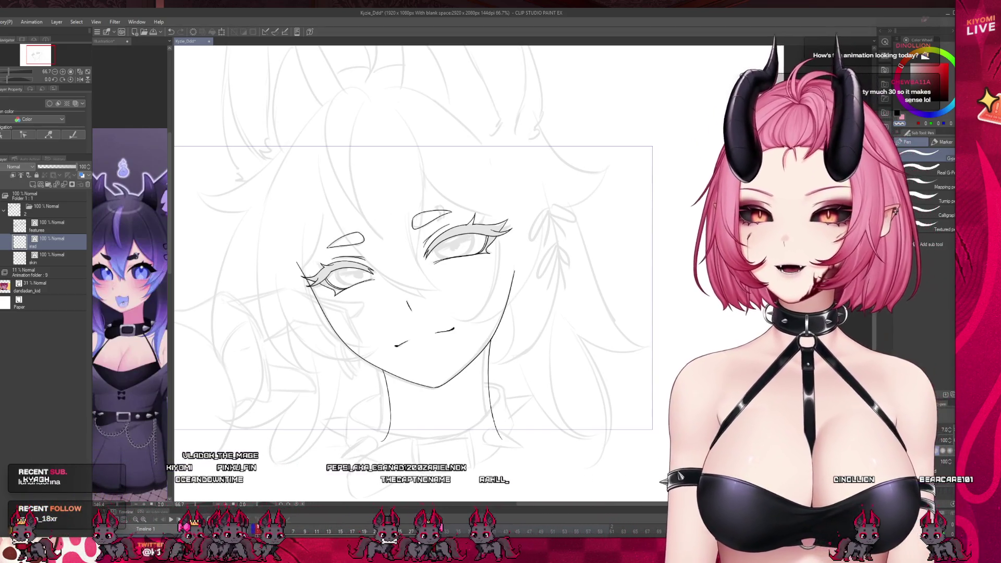
scroll(396, 304, down, 1)
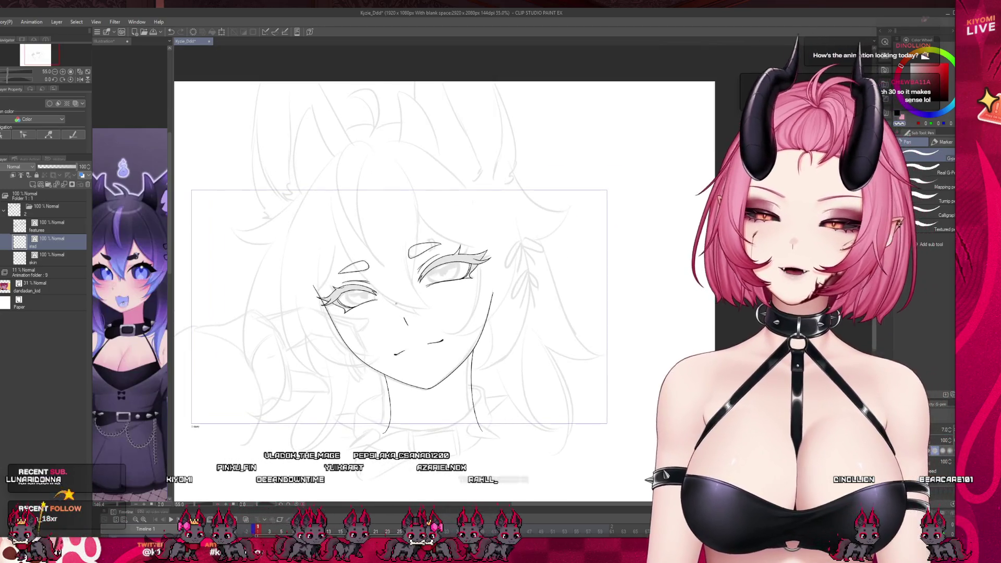
scroll(396, 303, up, 1)
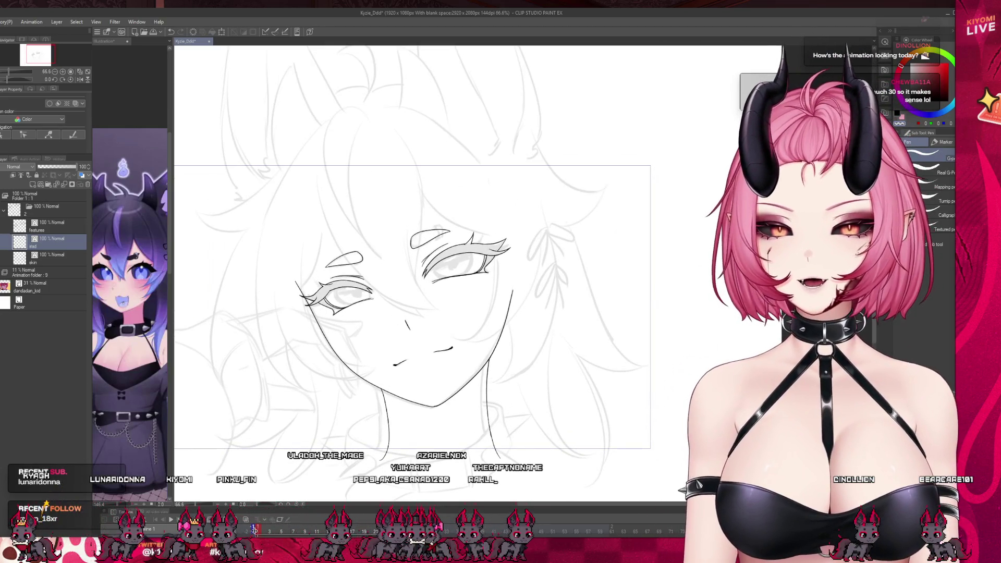
key(space)
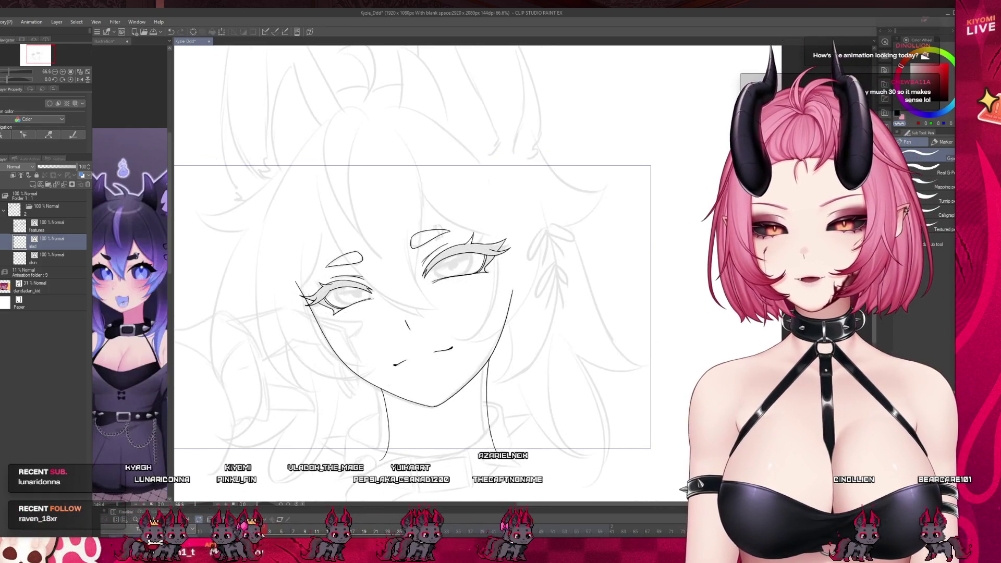
- Zoom in and ink the inner iris curve of the left eye, redoing misplaced strokes
scroll(413, 368, up, 3)
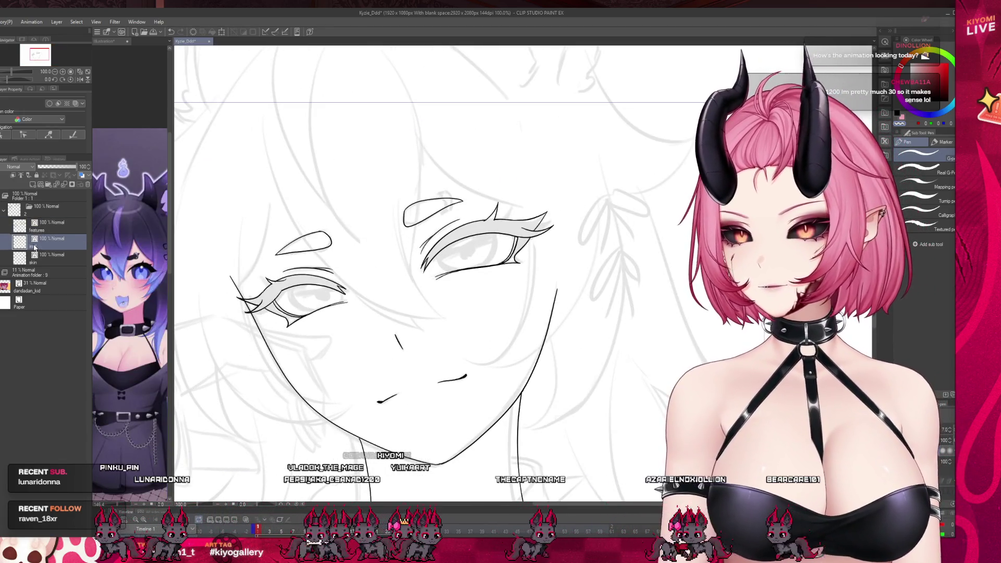
scroll(325, 273, up, 3)
scroll(325, 273, up, 2)
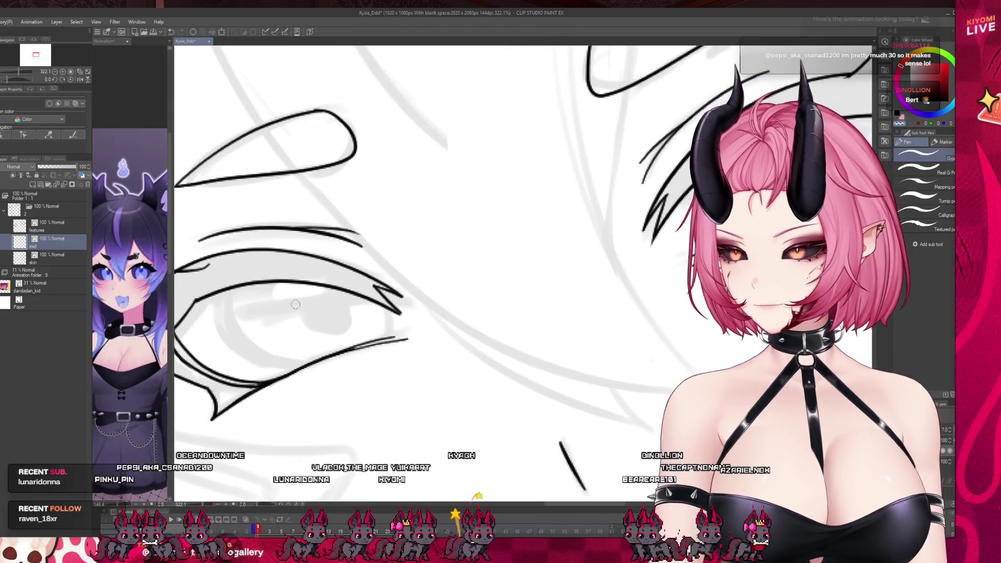
key(ctrl+z)
drag(225, 288, 227, 315)
key(ctrl+z)
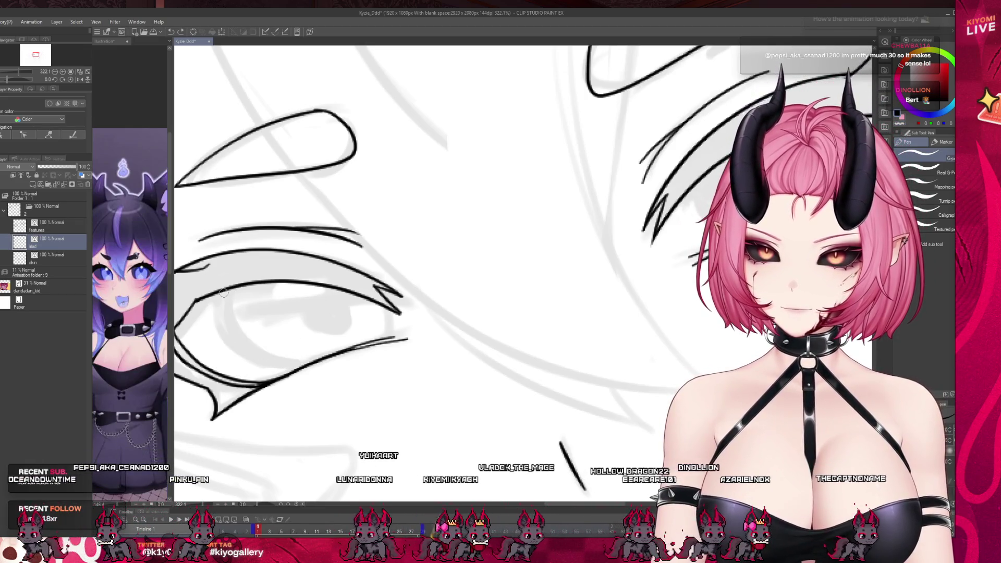
drag(222, 291, 308, 369)
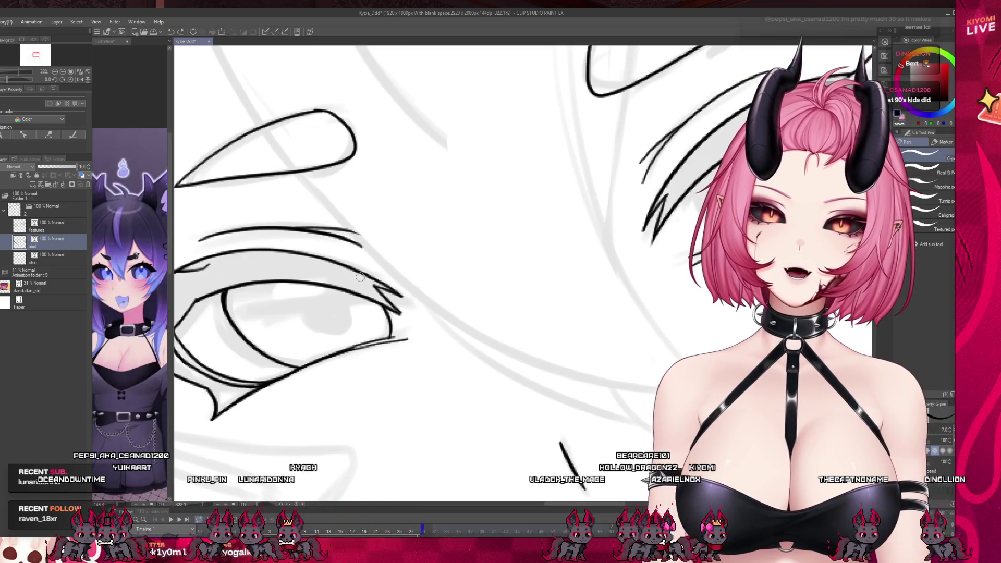
- Ink the right eye's iris curve reaching further down, then zoom back out
scroll(356, 271, down, 10)
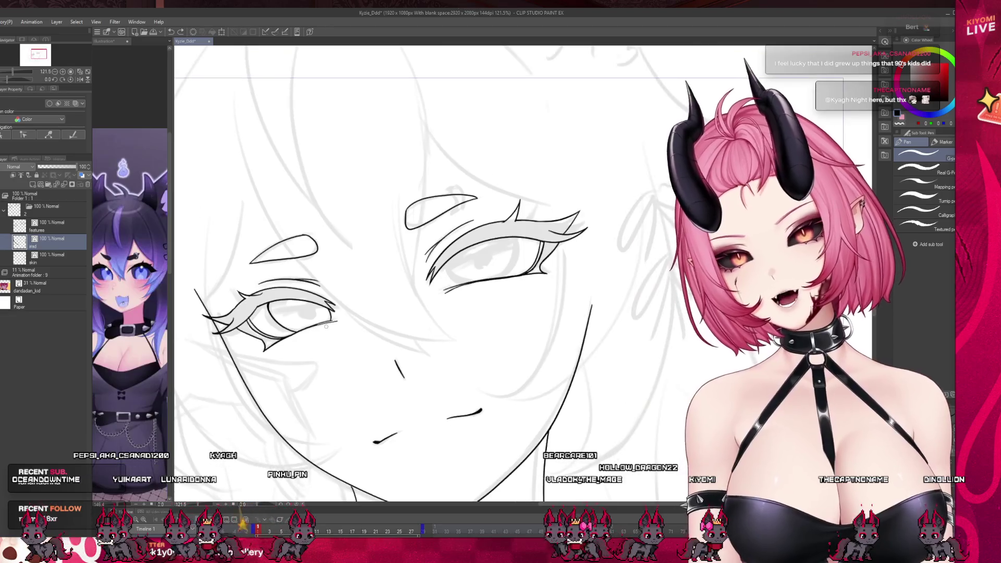
scroll(417, 256, up, 5)
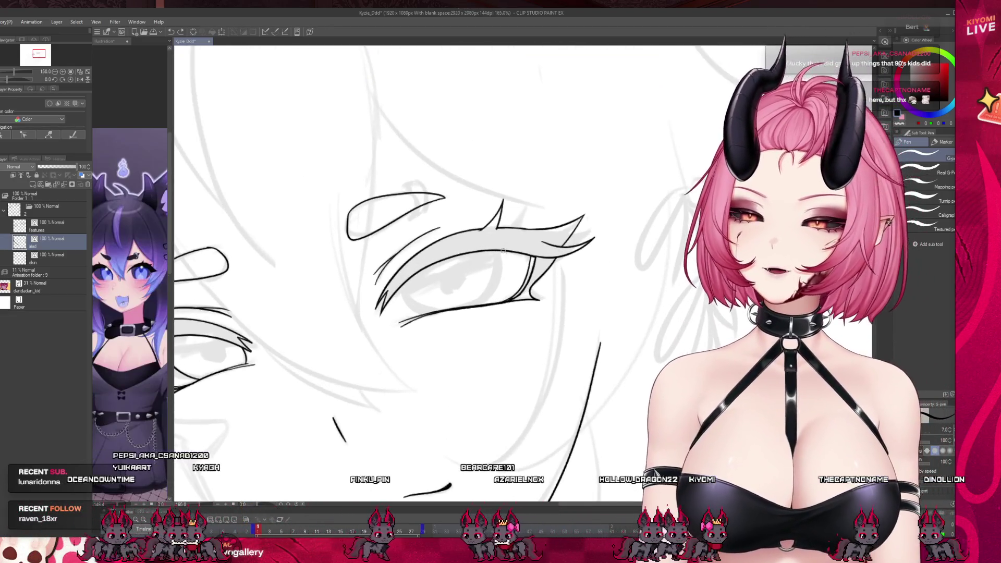
scroll(503, 251, up, 3)
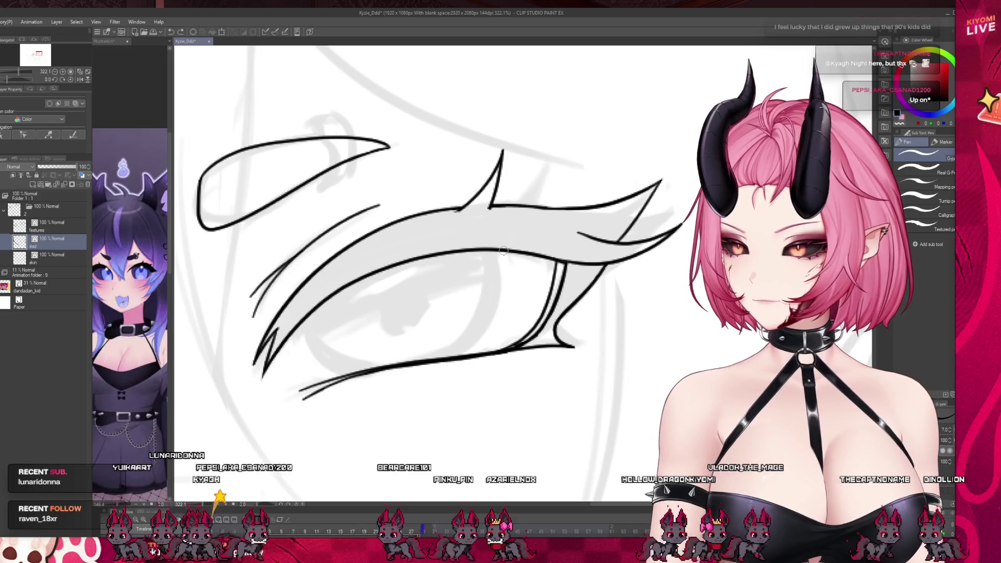
scroll(543, 256, up, 1)
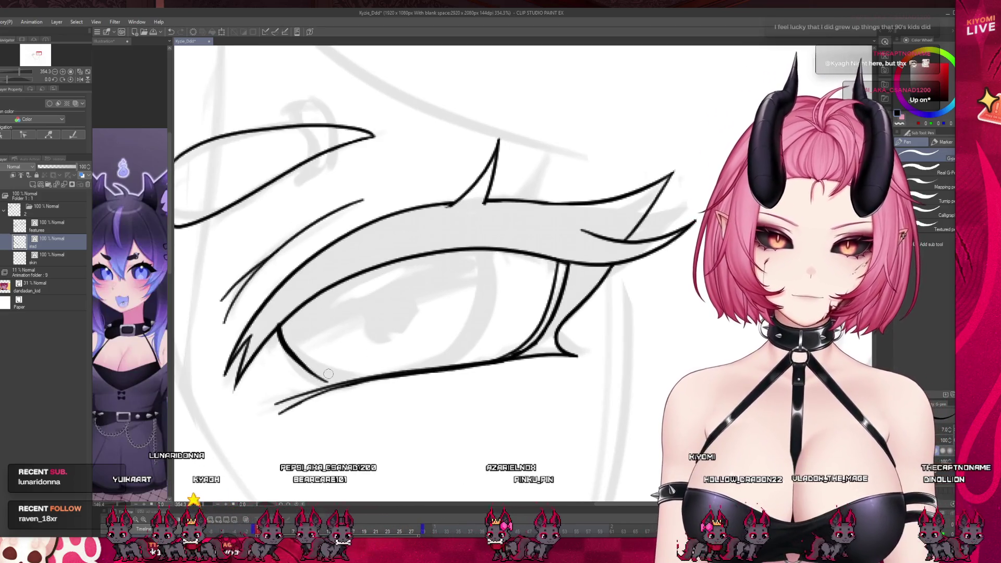
drag(281, 327, 303, 369)
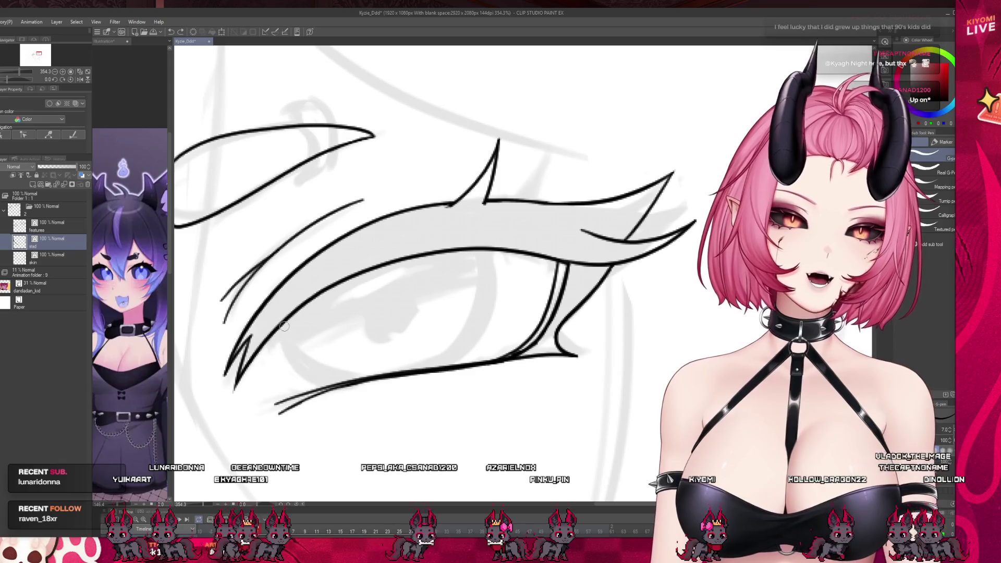
drag(280, 331, 319, 382)
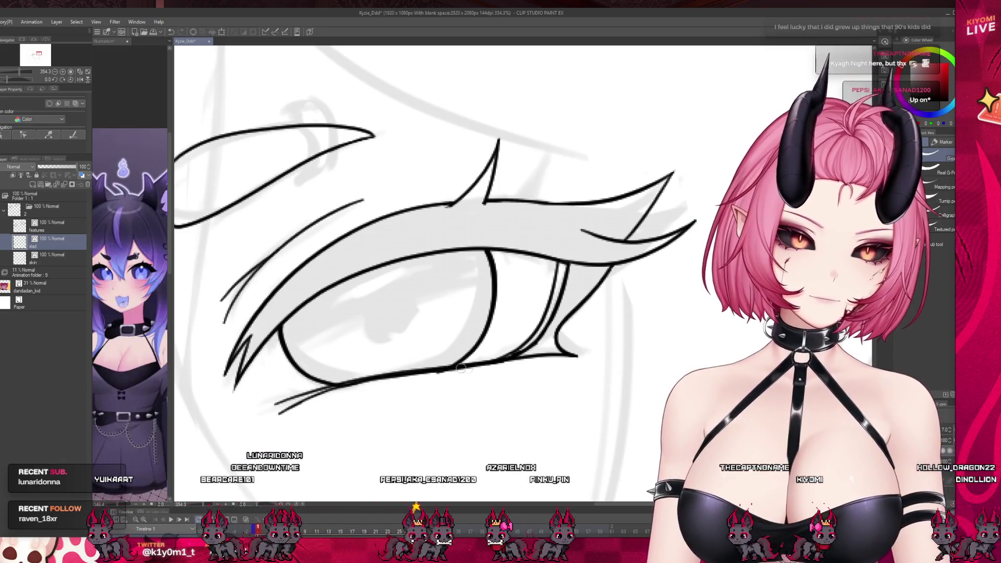
scroll(442, 373, down, 5)
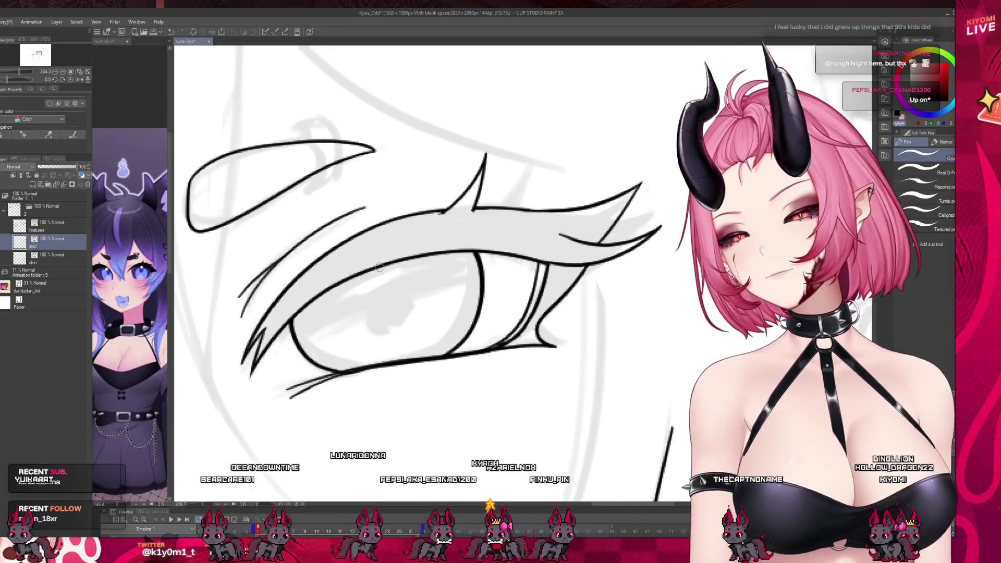
scroll(426, 271, down, 3)
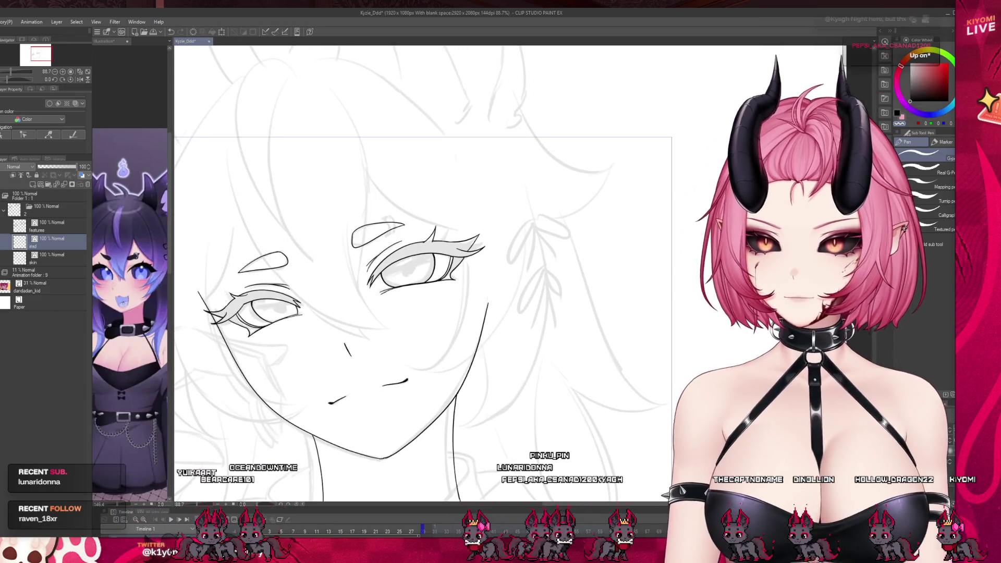
- Lasso-select the left eye, start a transform, then cancel it and deselect
scroll(240, 284, up, 2)
scroll(241, 284, up, 2)
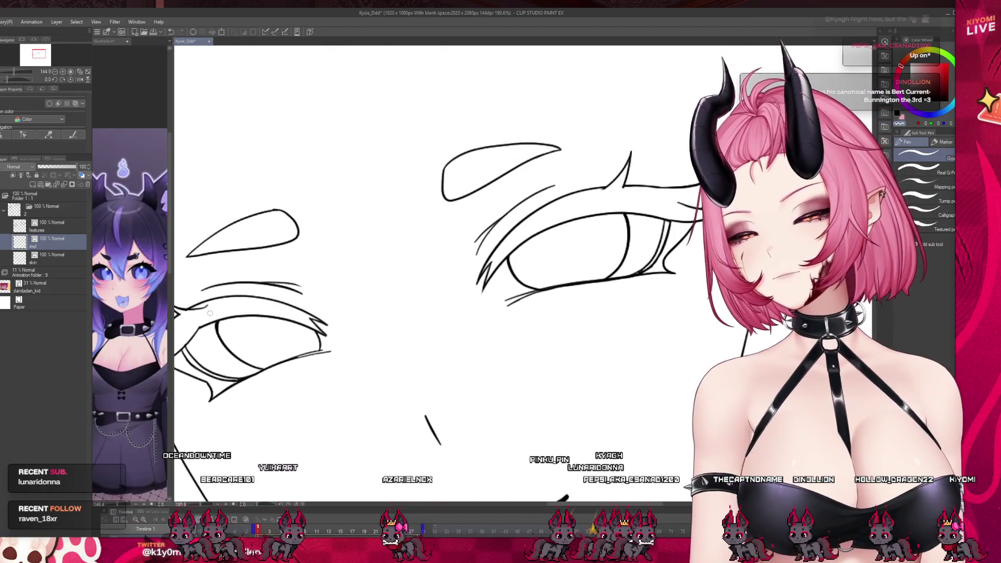
key(m)
drag(255, 295, 280, 286)
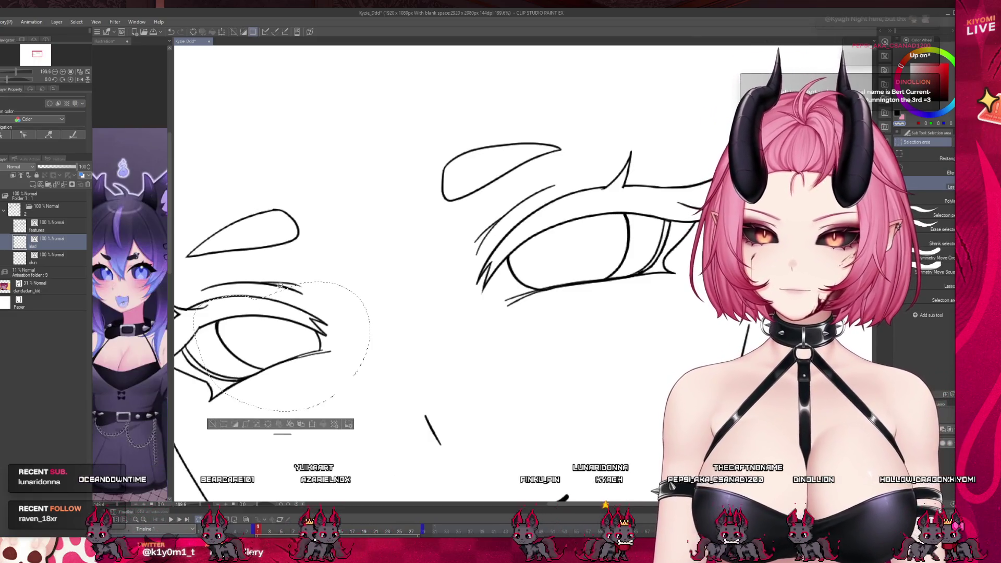
click(313, 425)
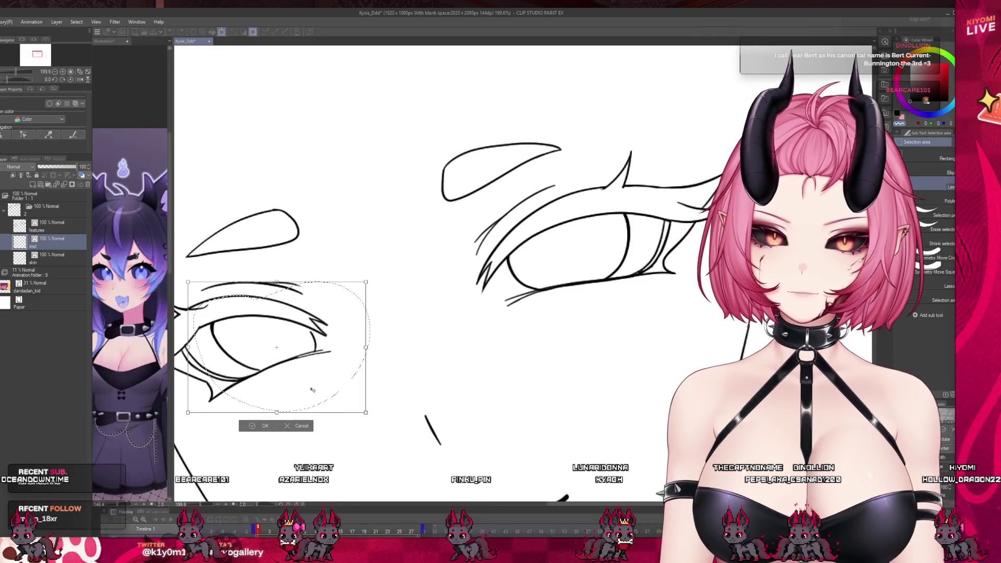
key(Escape)
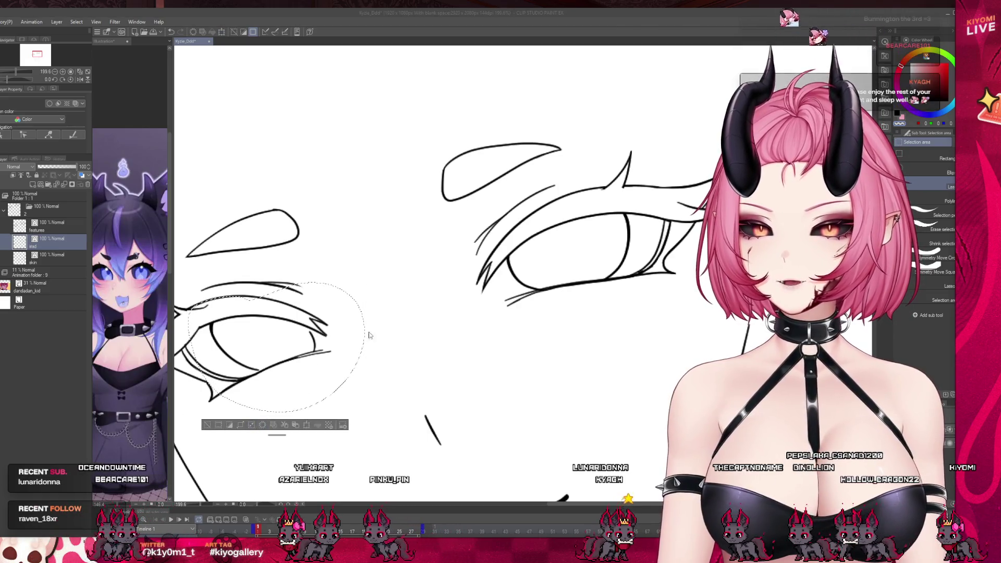
key(ctrl+d)
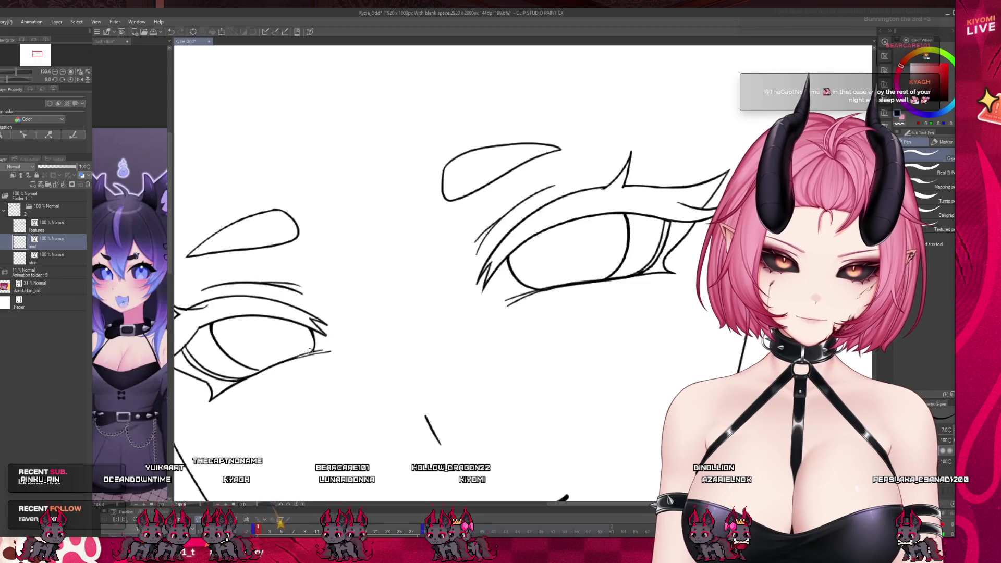
- Zoom in and out to review the inked eyes, brows, nose, mouth, jaw and neck
scroll(314, 279, down, 6)
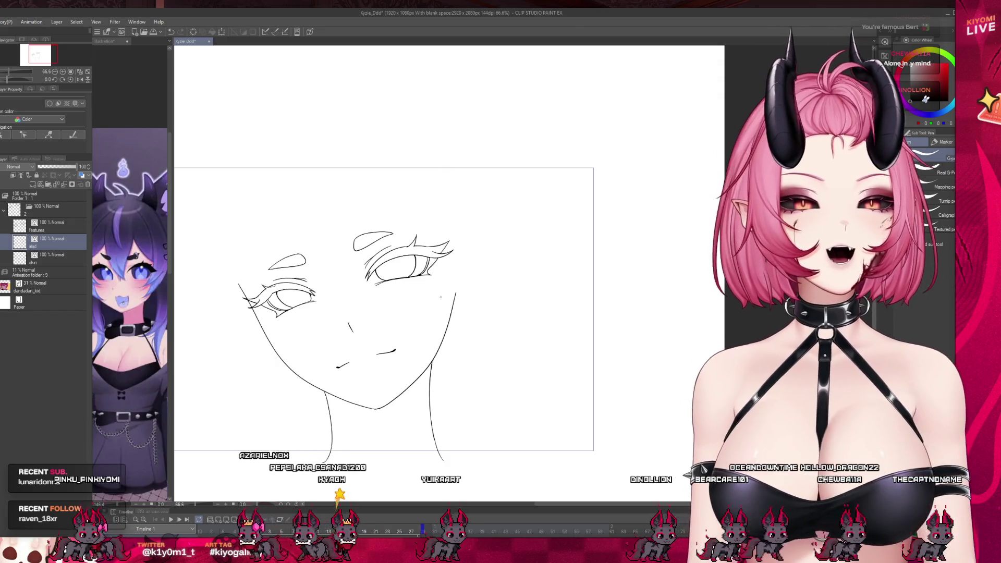
scroll(333, 325, up, 2)
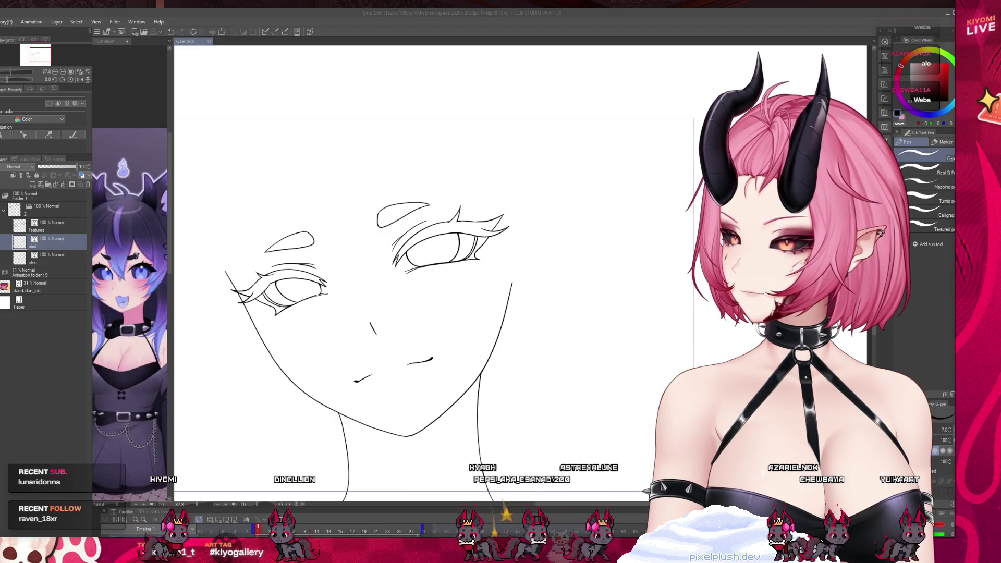
scroll(402, 292, down, 3)
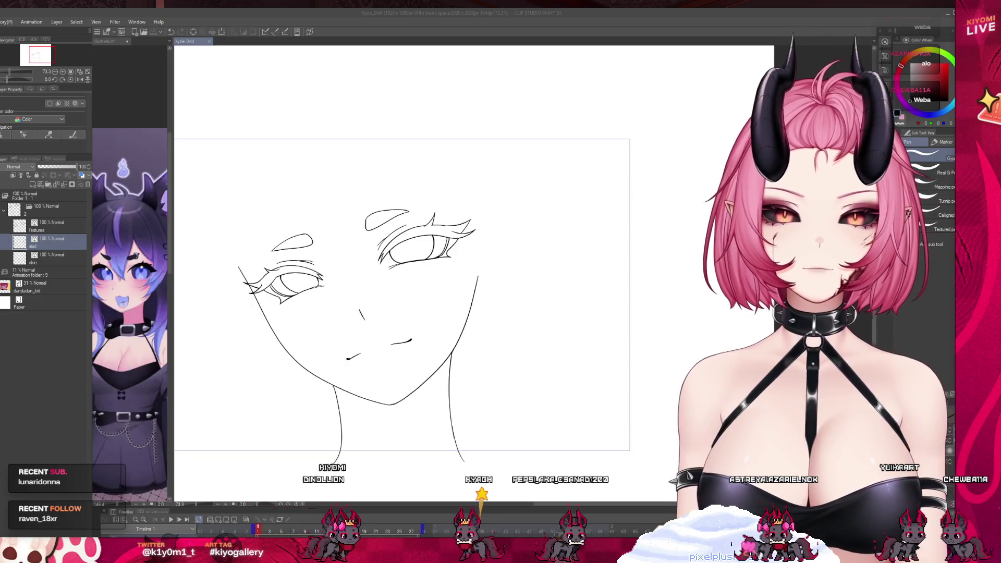
scroll(402, 300, down, 2)
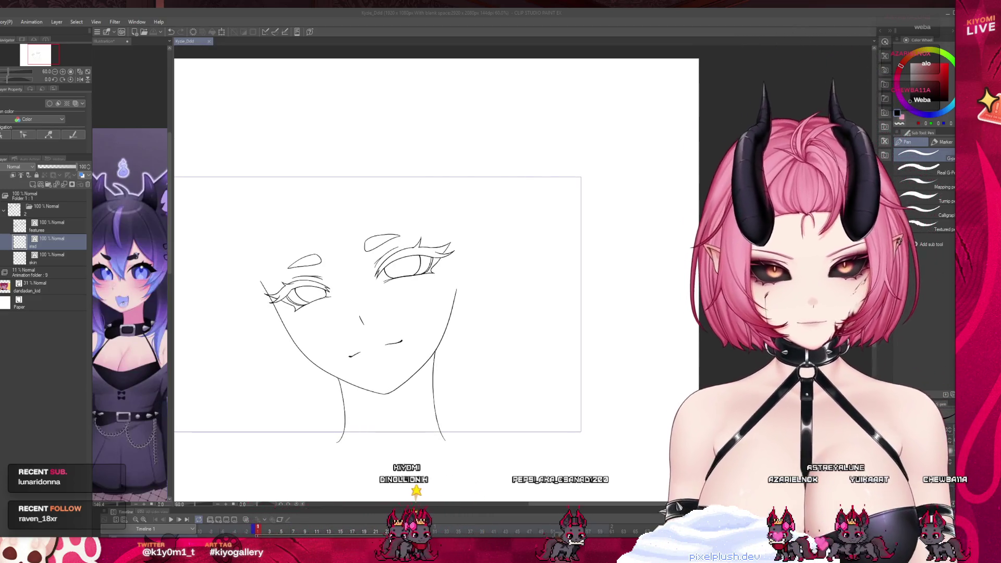
scroll(402, 300, up, 2)
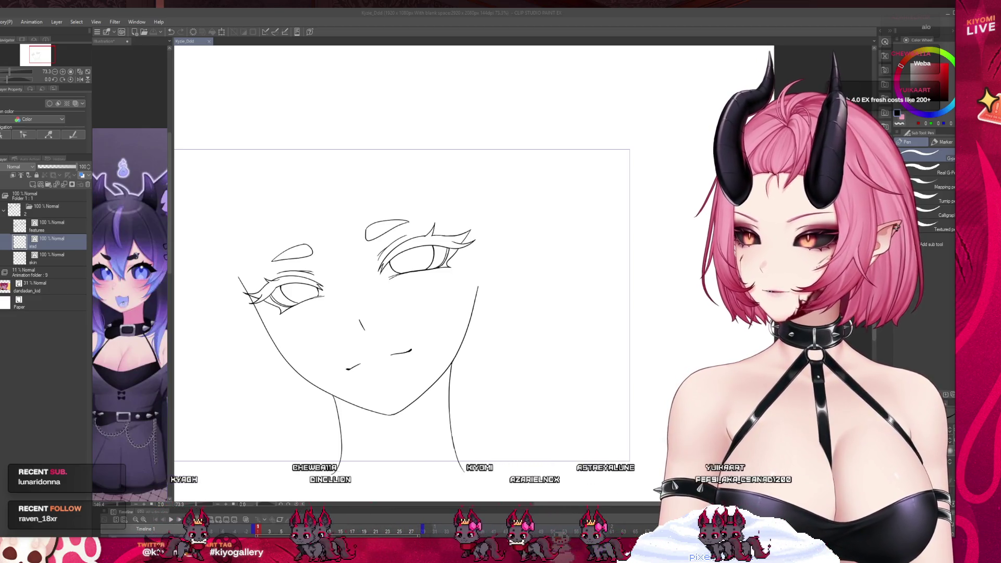
scroll(402, 308, down, 1)
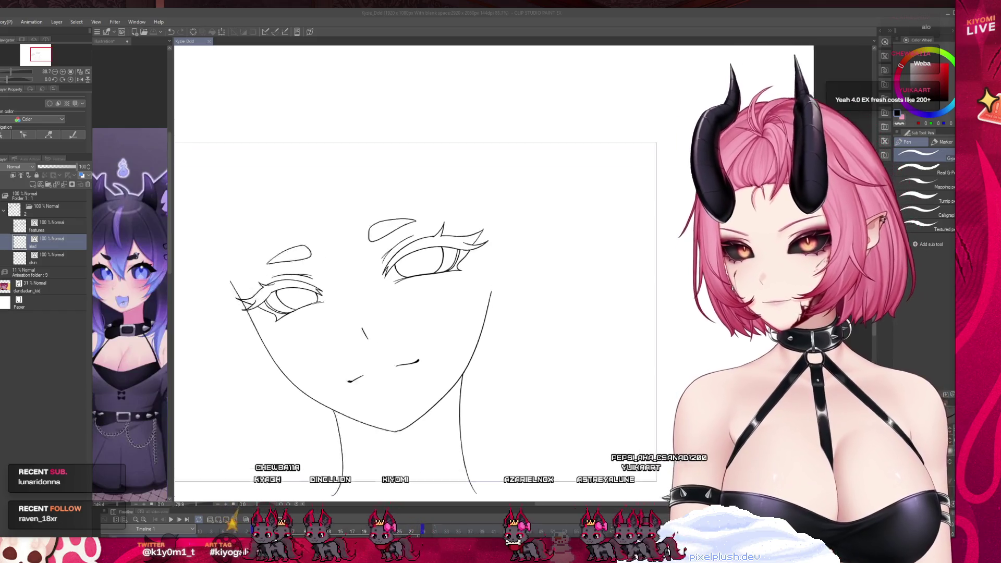
scroll(402, 308, up, 3)
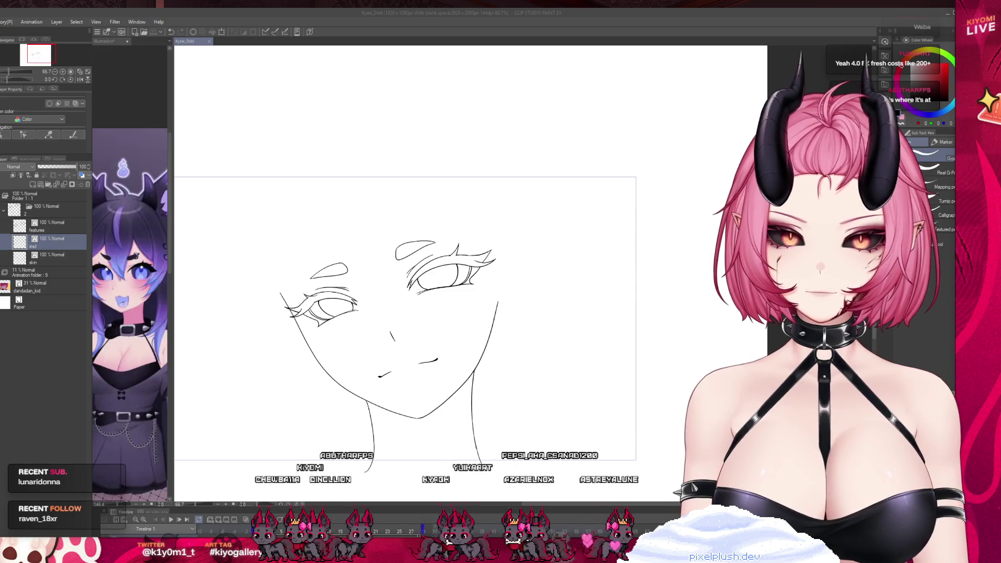
scroll(402, 308, down, 1)
- Create a folder named 'hand' above the features layer holding a new raster layer
click(26, 227)
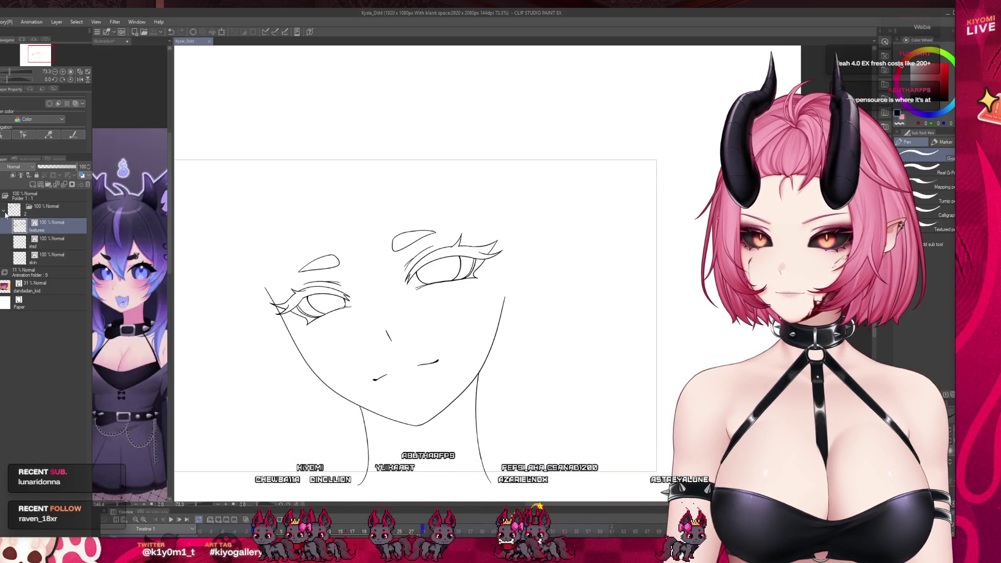
key(ctrl+g)
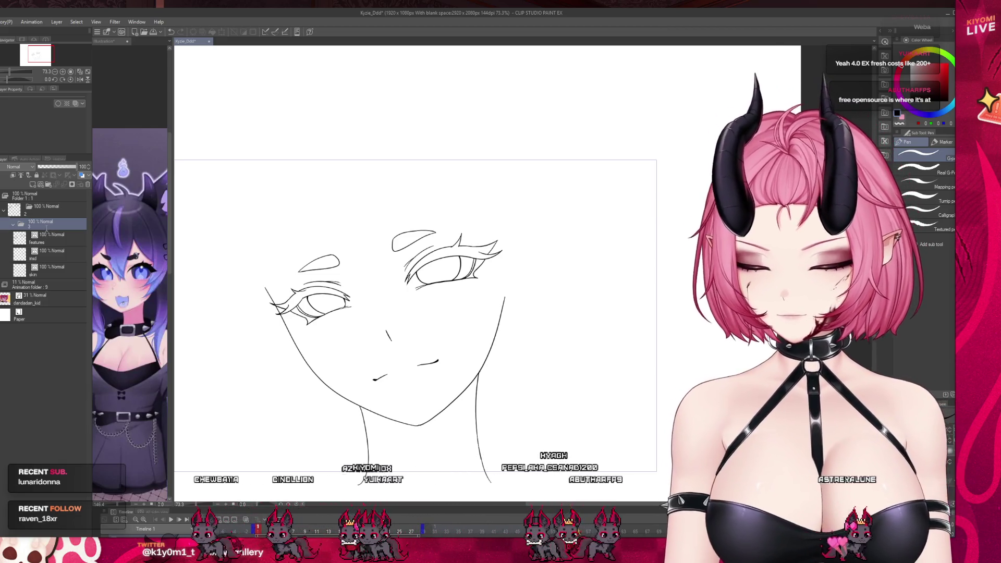
text(hand)
key(Return)
key(ctrl+shift+n)
- Check the Illustration reference document, widening it, then return to the Kyzie_Ddd drawing
key(ctrl+Tab)
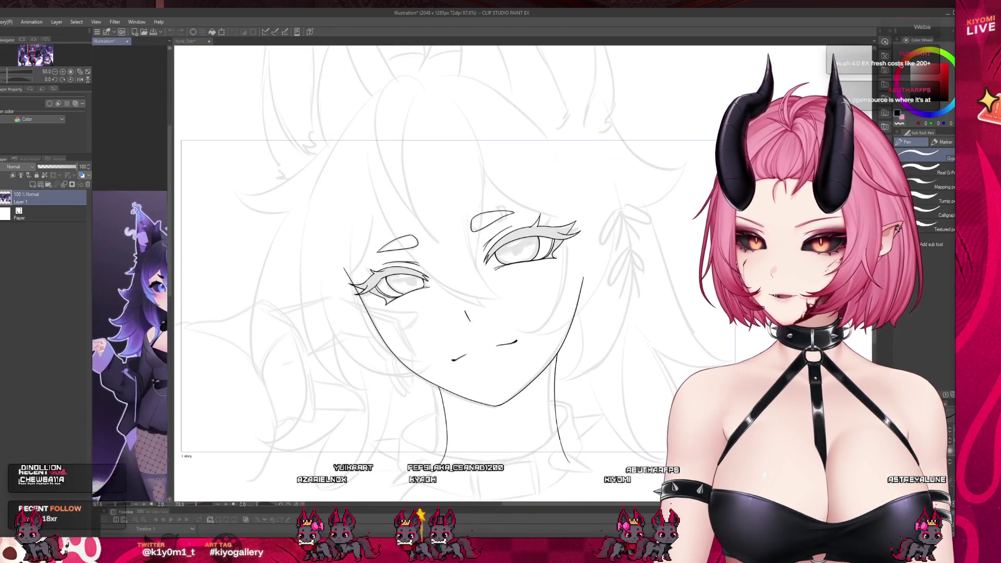
drag(173, 348, 242, 348)
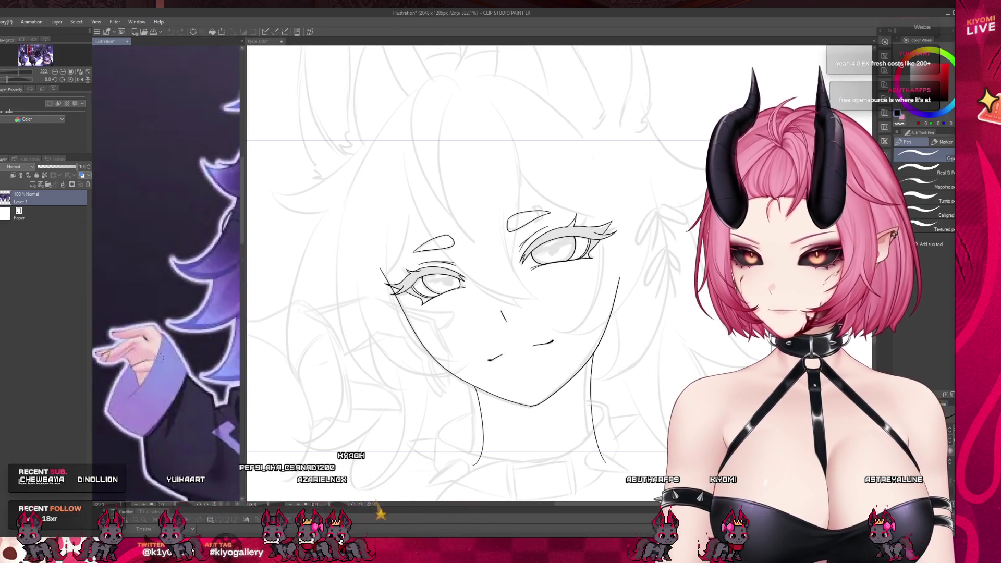
click(359, 361)
scroll(422, 340, up, 3)
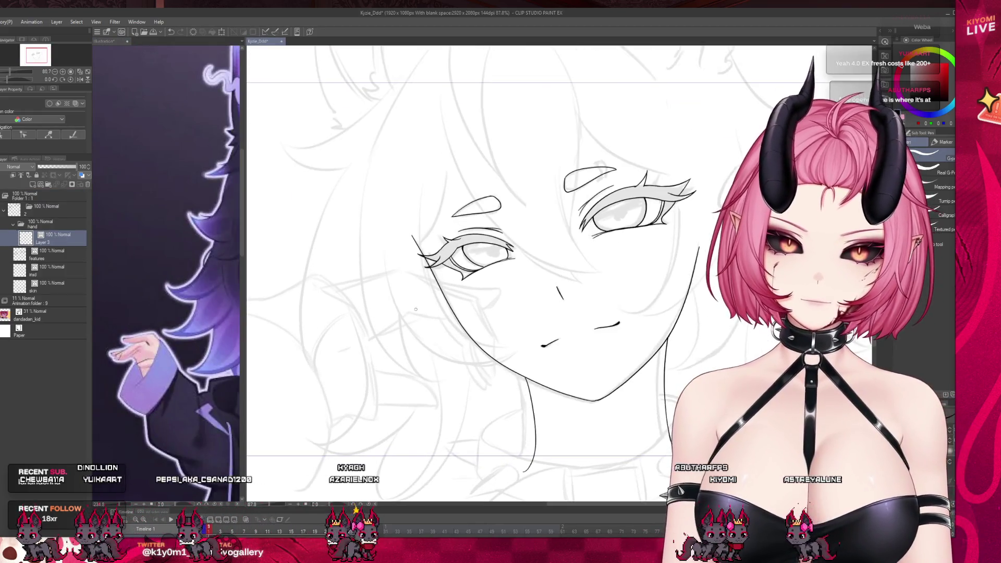
- Widen the canvas and hide the face lineart to reveal the hand sketch
drag(245, 326, 165, 326)
scroll(342, 288, up, 2)
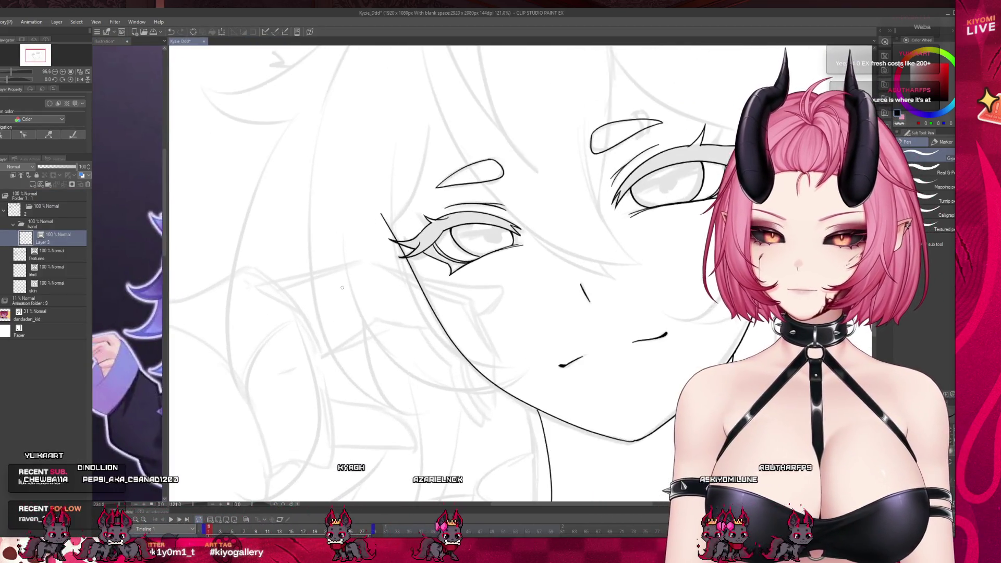
key(Delete)
scroll(365, 284, up, 2)
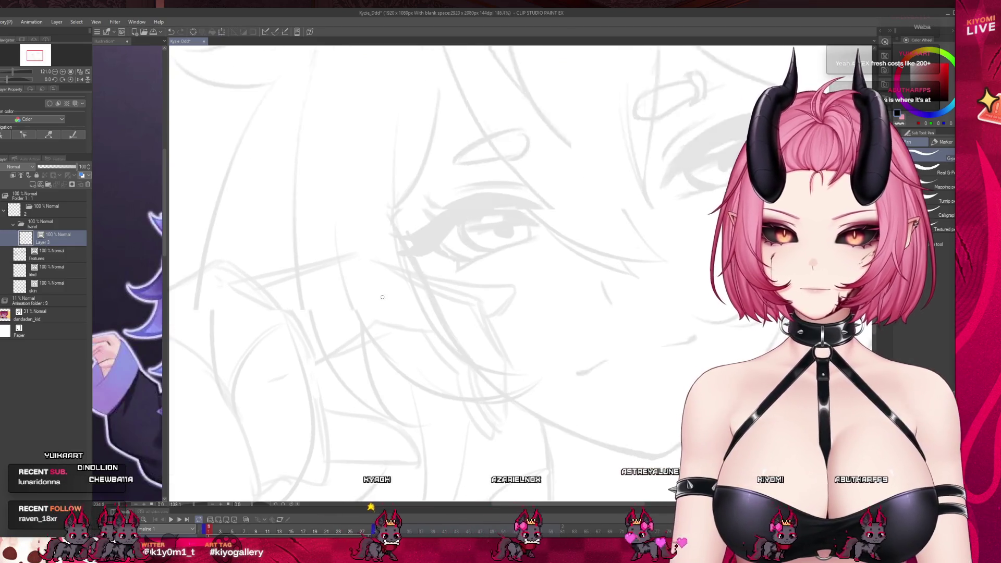
drag(372, 251, 282, 271)
key(ctrl+z)
scroll(386, 245, down, 2)
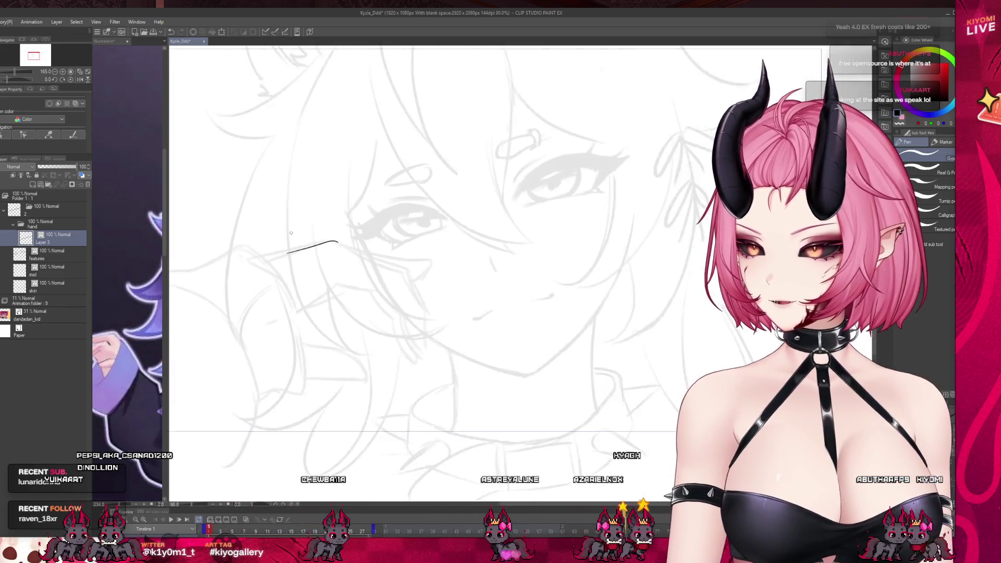
scroll(351, 251, up, 2)
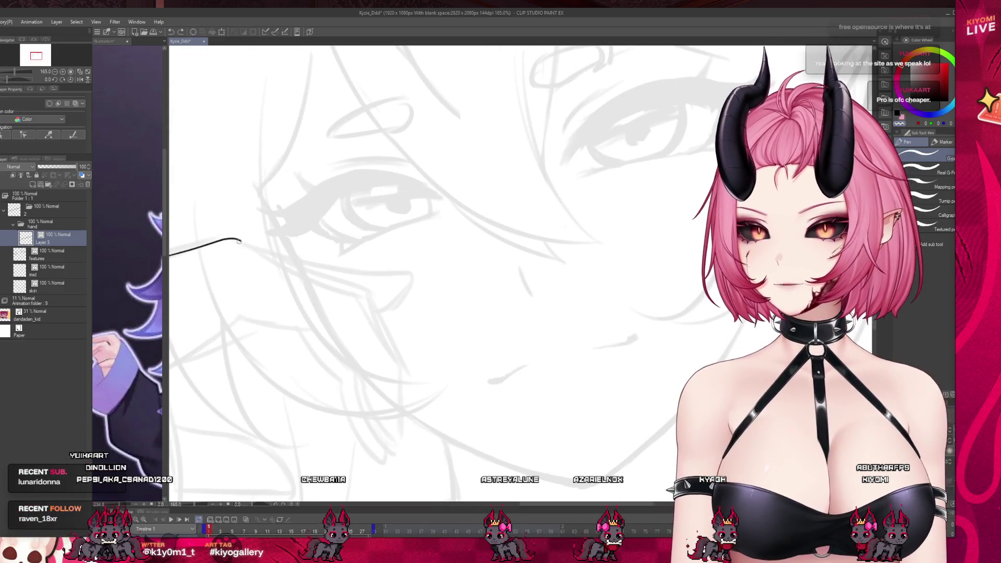
- Ink the hand's upper edge, pointed fingertip and inner finger line toward the chin
mouse_move(240, 240)
mouse_down()
mouse_move(347, 292)
mouse_move(394, 352)
mouse_up()
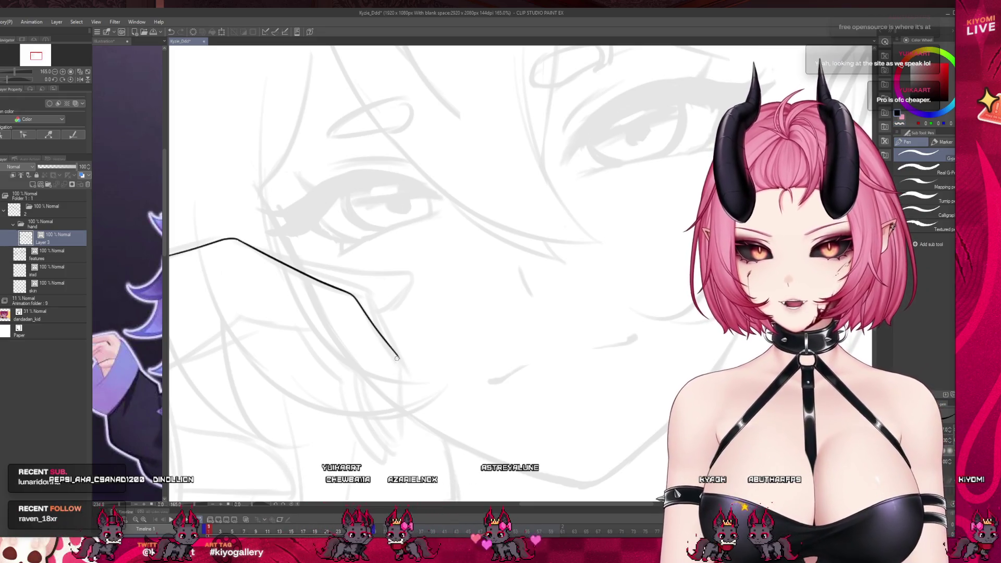
mouse_move(395, 352)
mouse_down()
mouse_move(402, 440)
mouse_move(367, 396)
mouse_up()
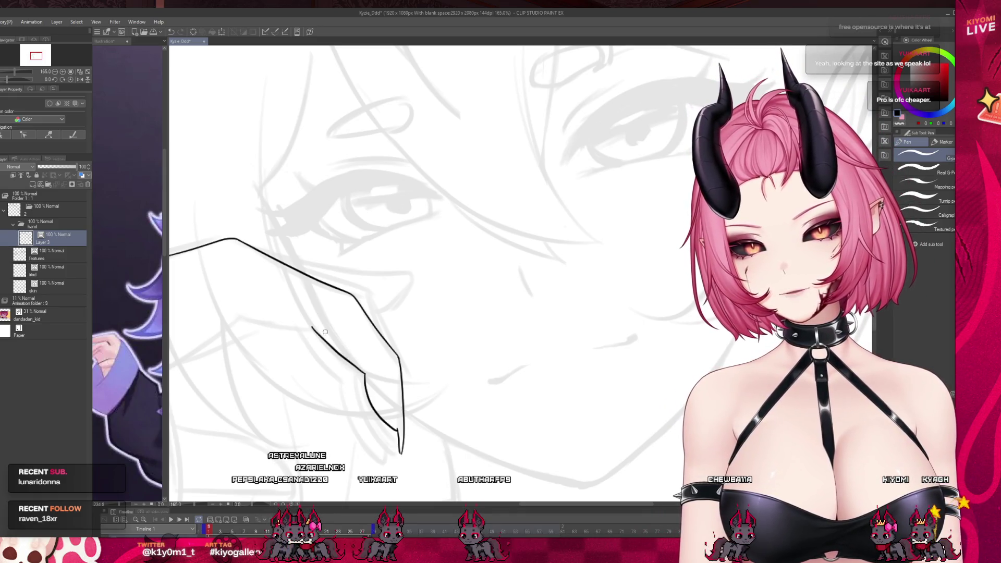
drag(209, 293, 308, 297)
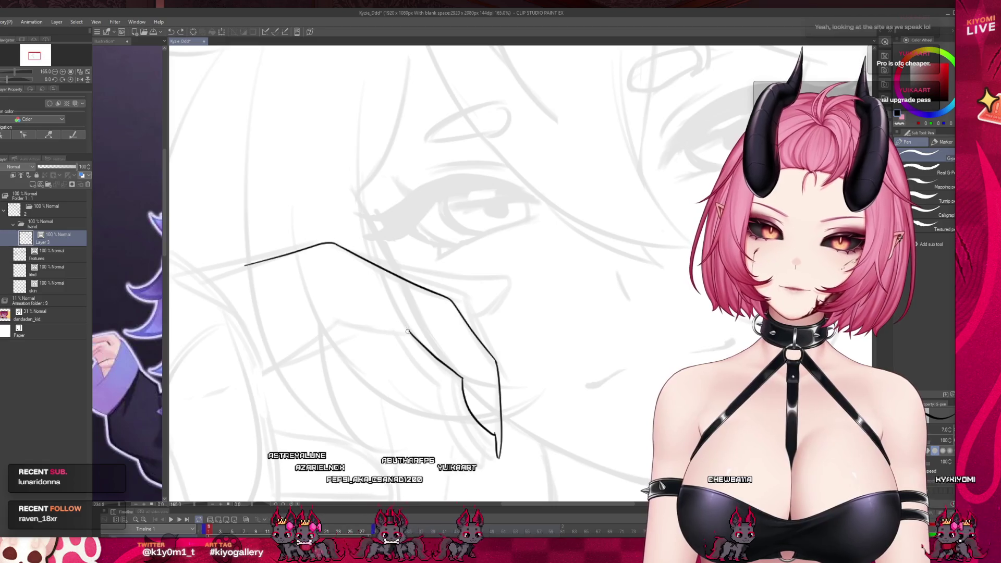
drag(343, 318, 261, 372)
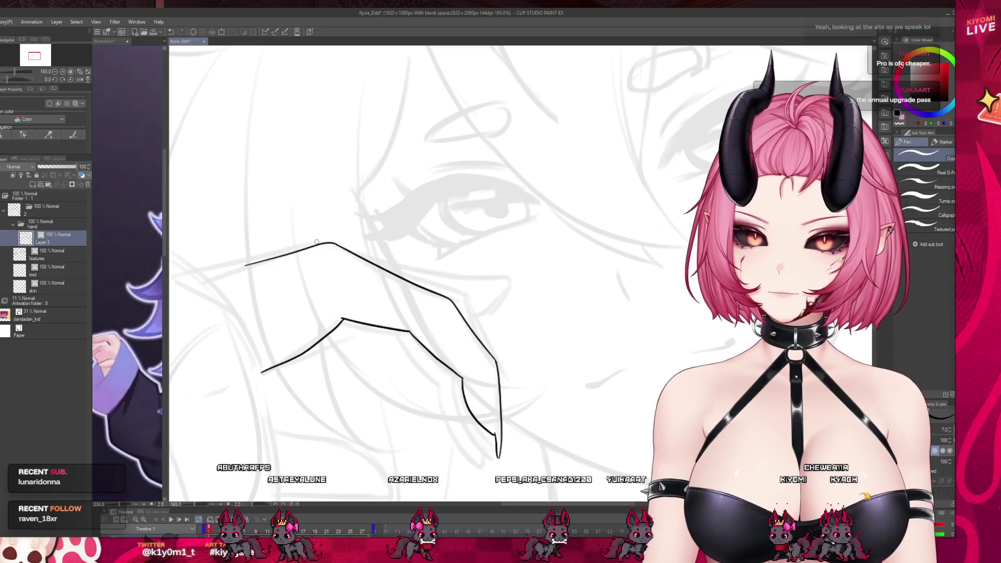
drag(318, 243, 222, 266)
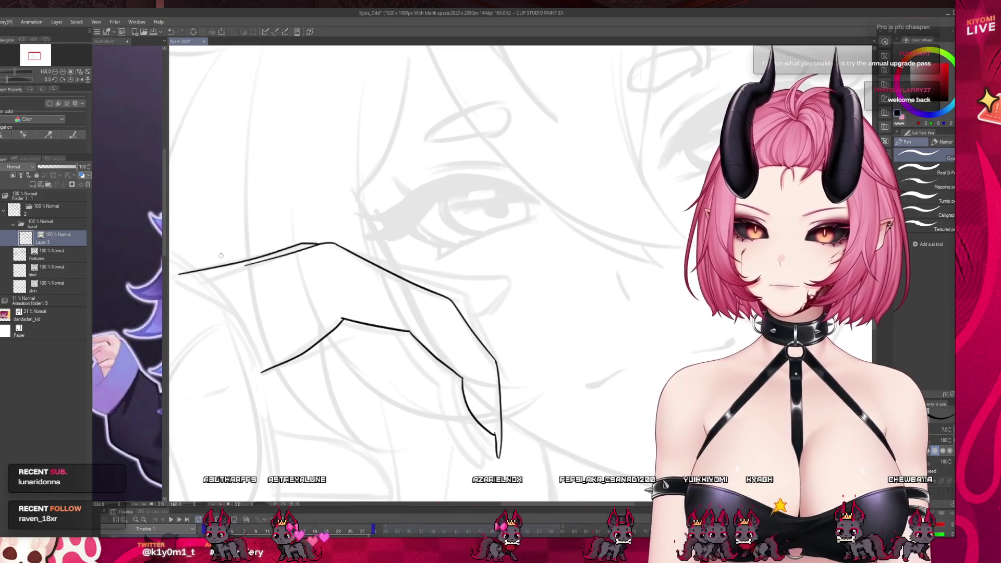
scroll(221, 266, down, 5)
scroll(313, 255, up, 2)
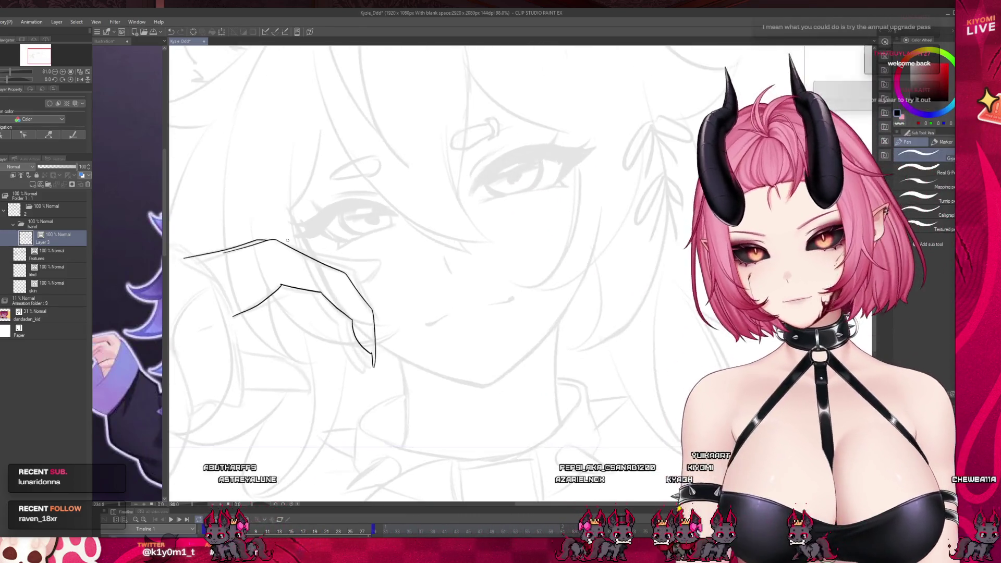
scroll(429, 178, down, 1)
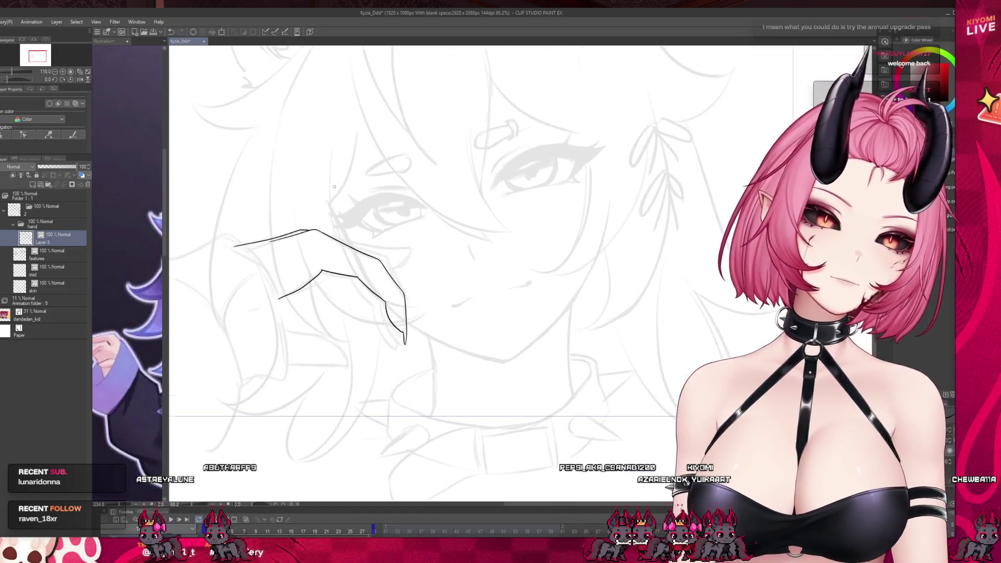
key(m)
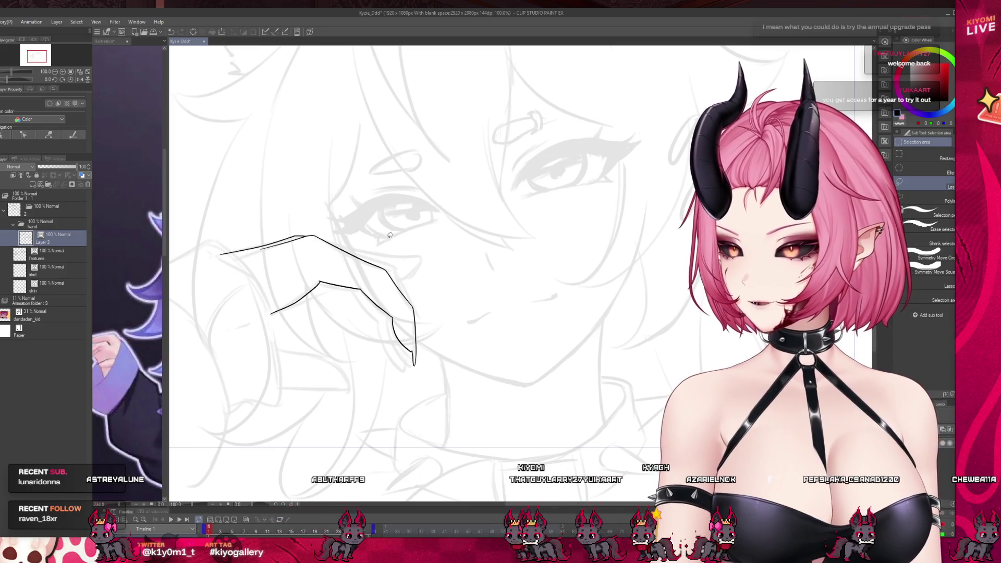
- Lasso the finger lines and transform them narrower so the fingertip tucks in, then deselect
mouse_move(316, 230)
mouse_down()
mouse_move(349, 321)
mouse_move(410, 403)
mouse_move(461, 339)
mouse_move(407, 254)
mouse_move(319, 226)
mouse_up()
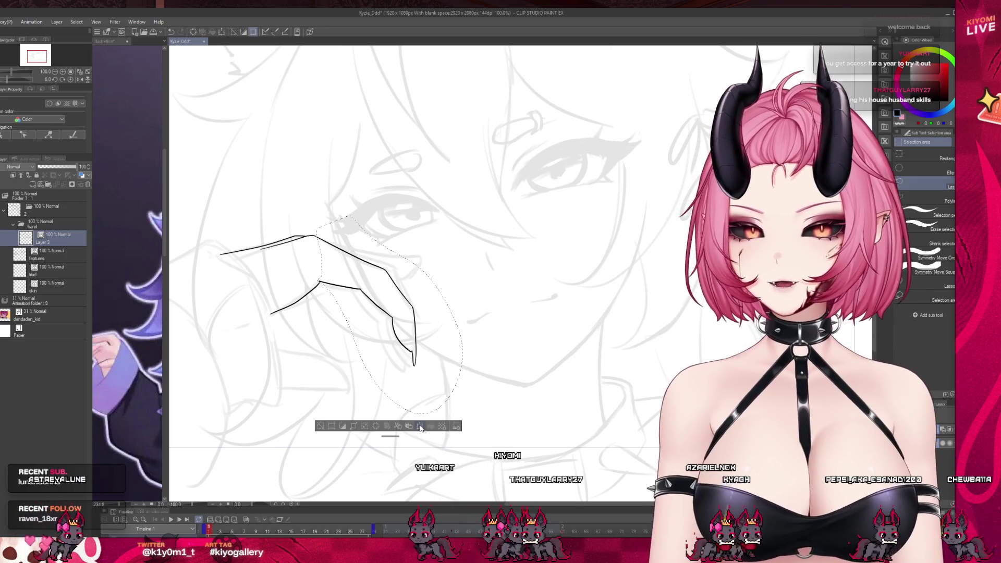
key(ctrl+t)
drag(463, 315, 435, 301)
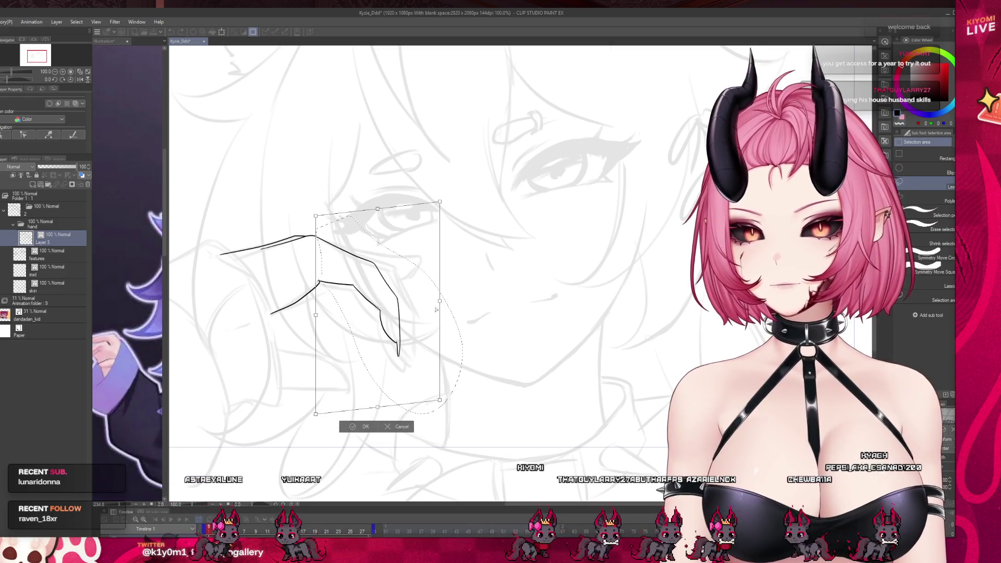
key(Return)
key(ctrl+d)
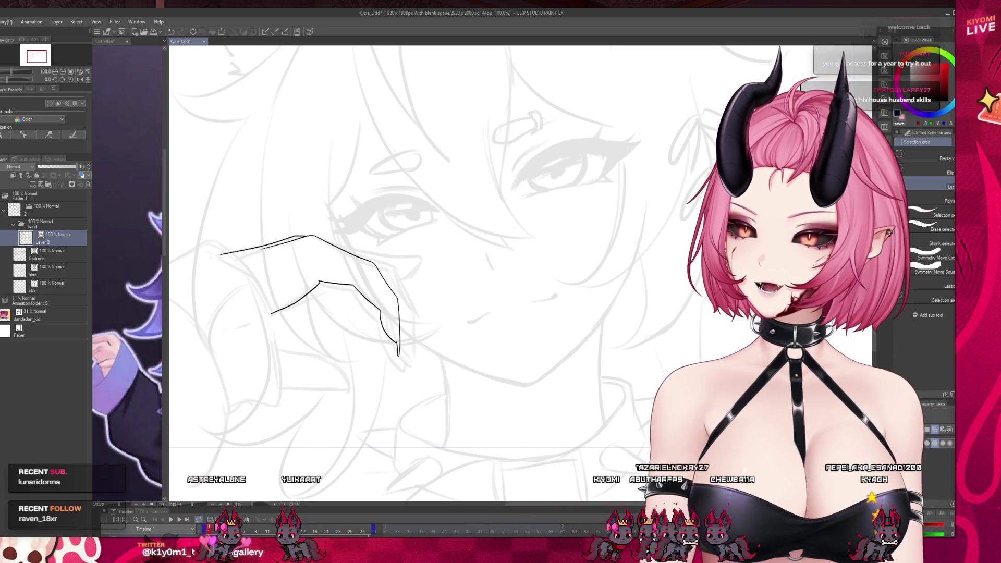
key(p)
scroll(270, 283, up, 5)
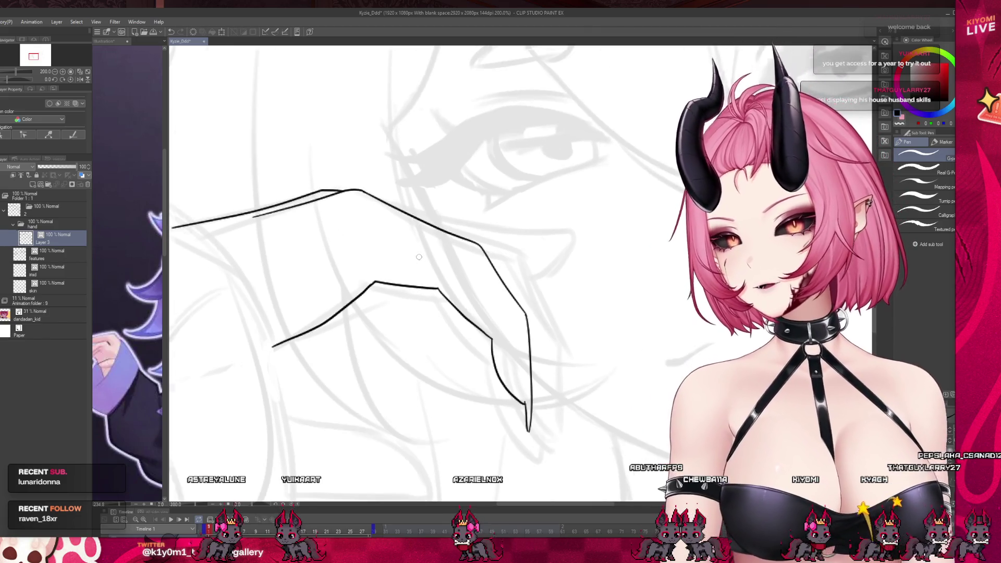
scroll(401, 253, down, 3)
scroll(460, 253, up, 2)
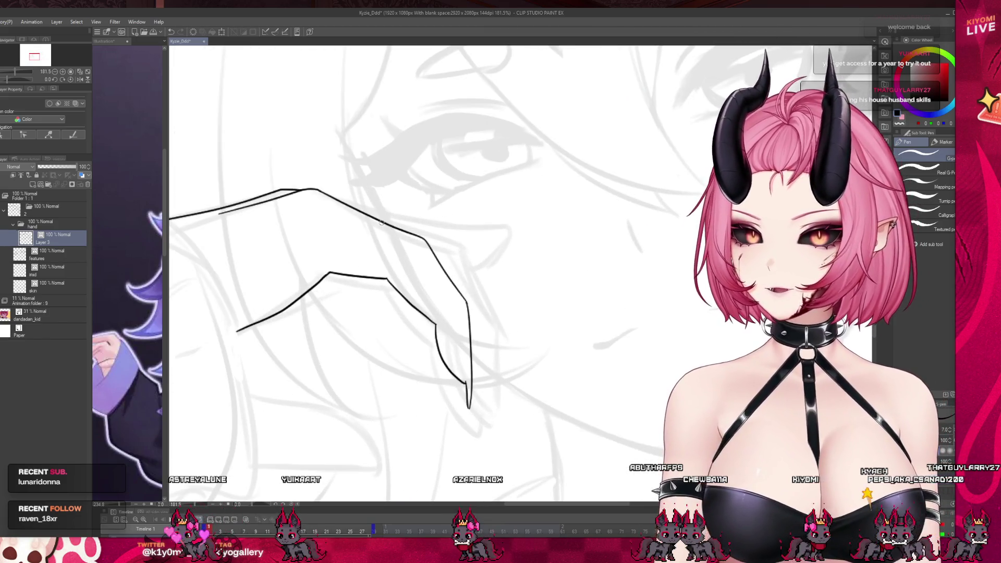
drag(334, 200, 431, 233)
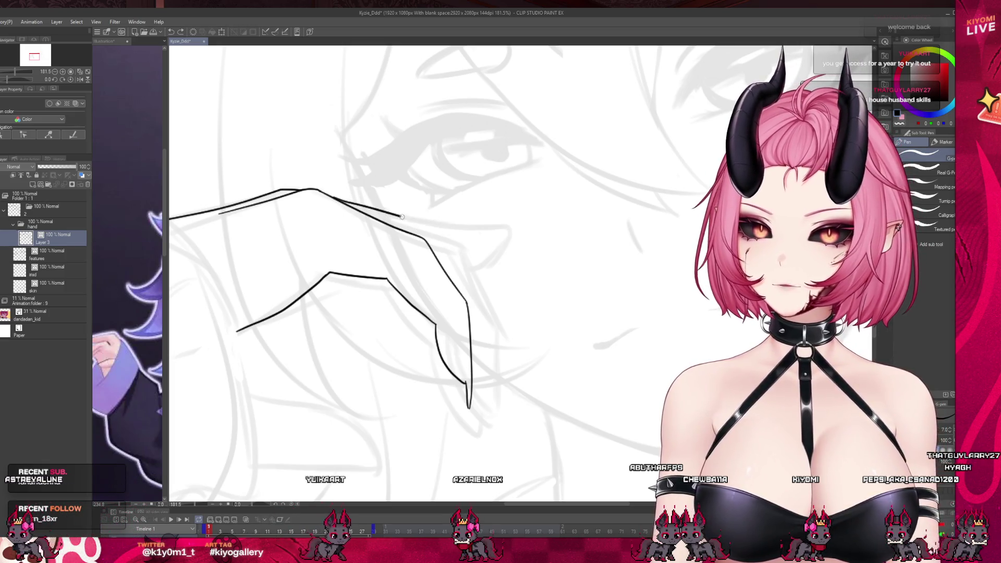
key(ctrl+z)
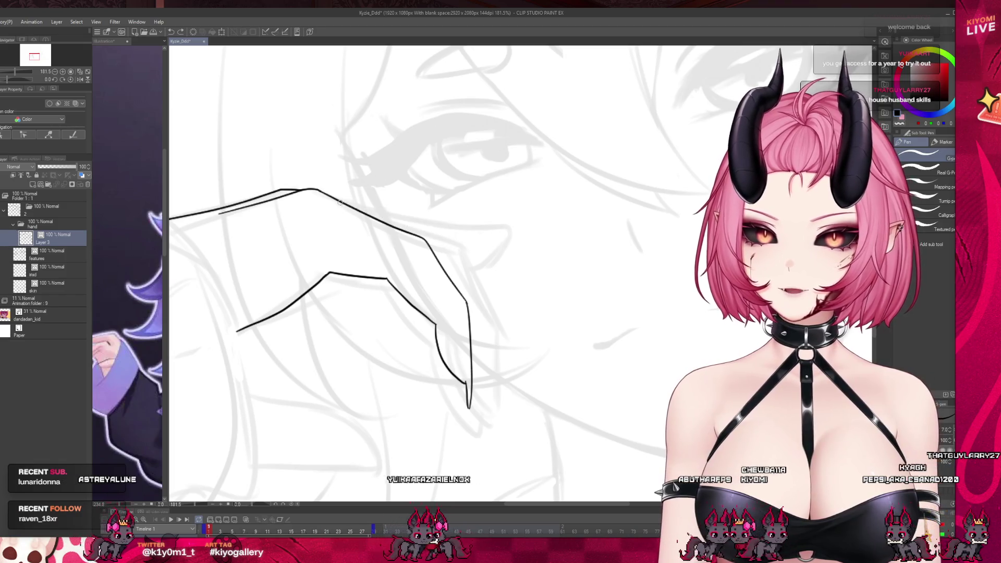
mouse_move(365, 208)
mouse_down()
mouse_move(457, 266)
mouse_move(488, 395)
mouse_up()
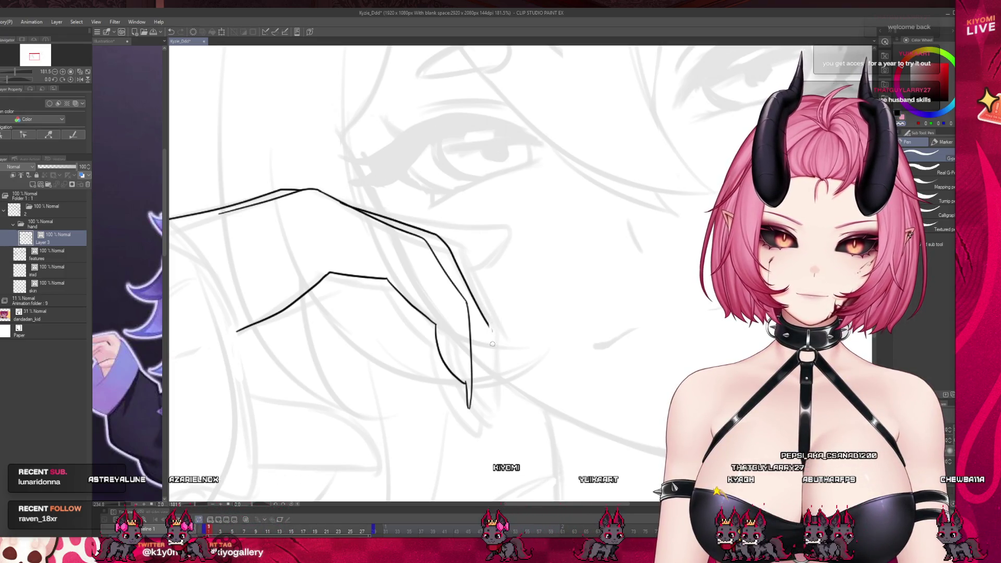
key(ctrl+z)
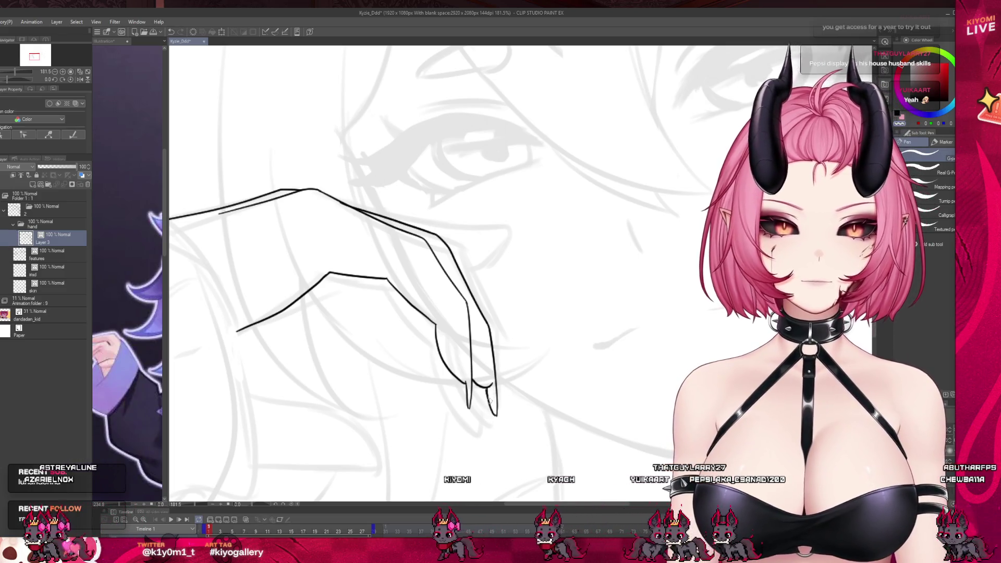
drag(488, 388, 496, 412)
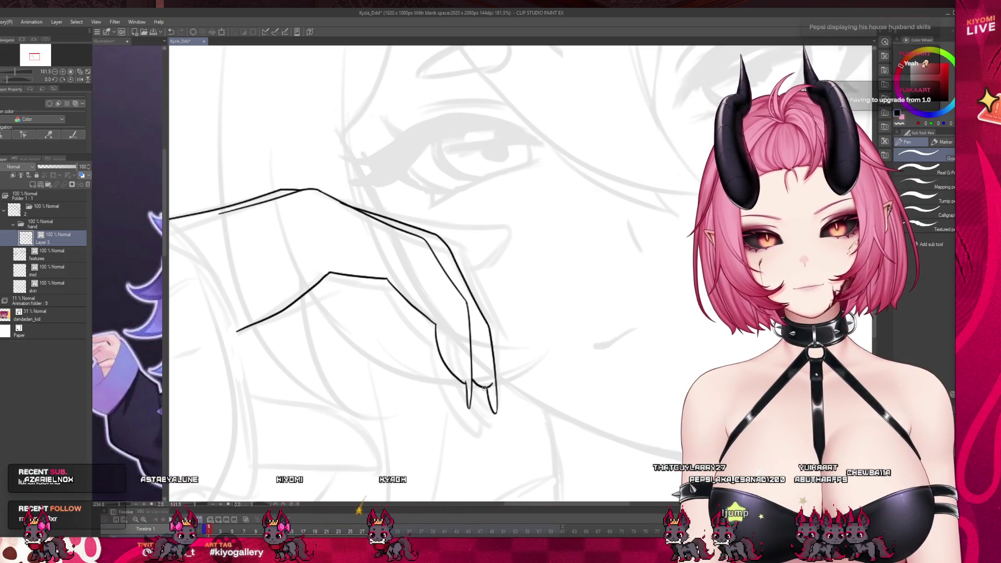
scroll(488, 384, down, 5)
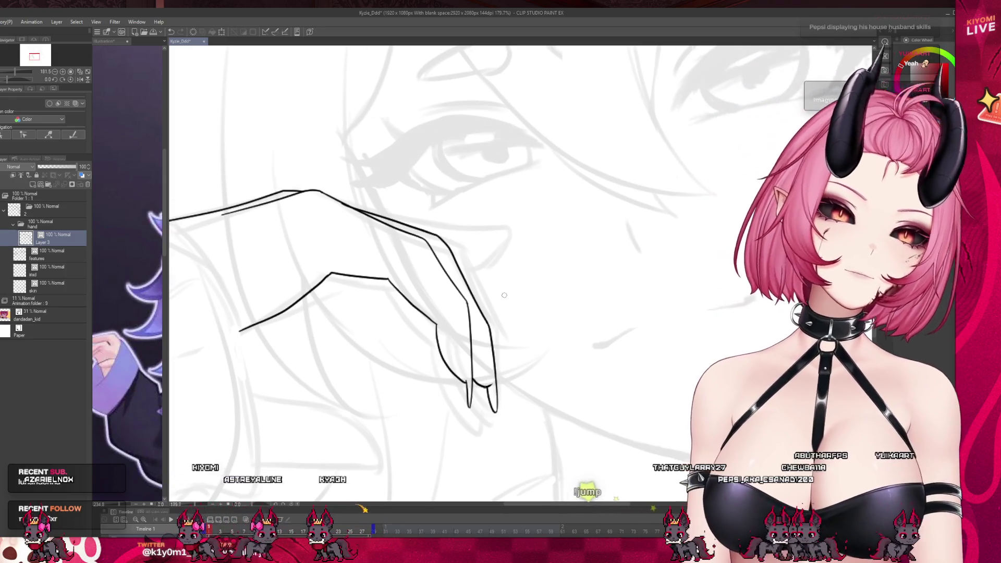
scroll(460, 319, down, 1)
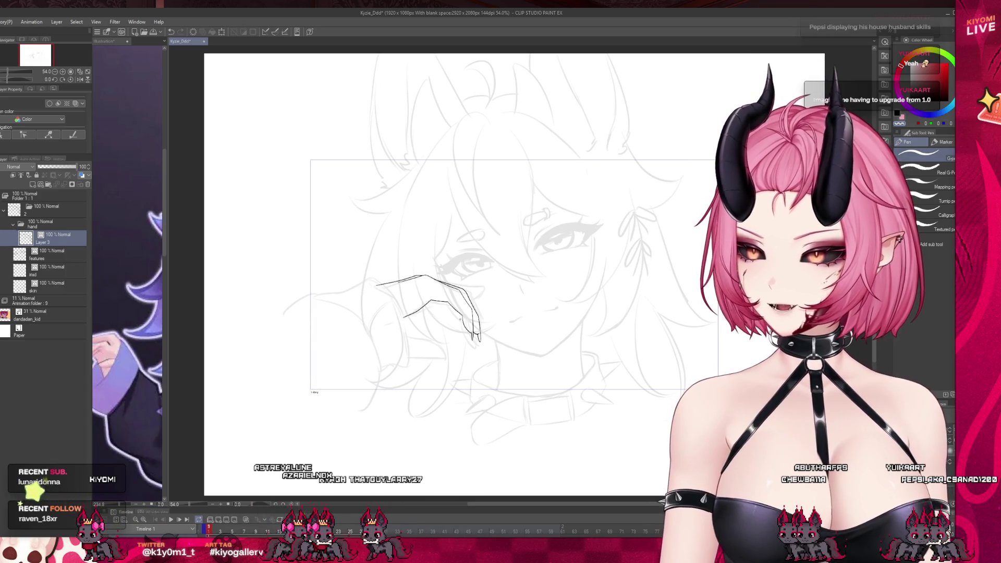
scroll(461, 319, up, 6)
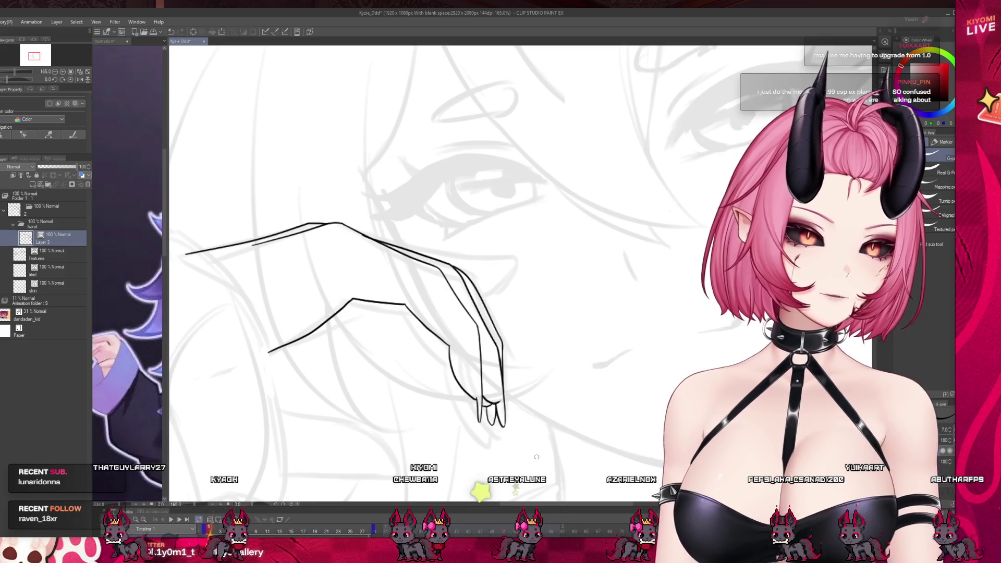
scroll(441, 394, down, 2)
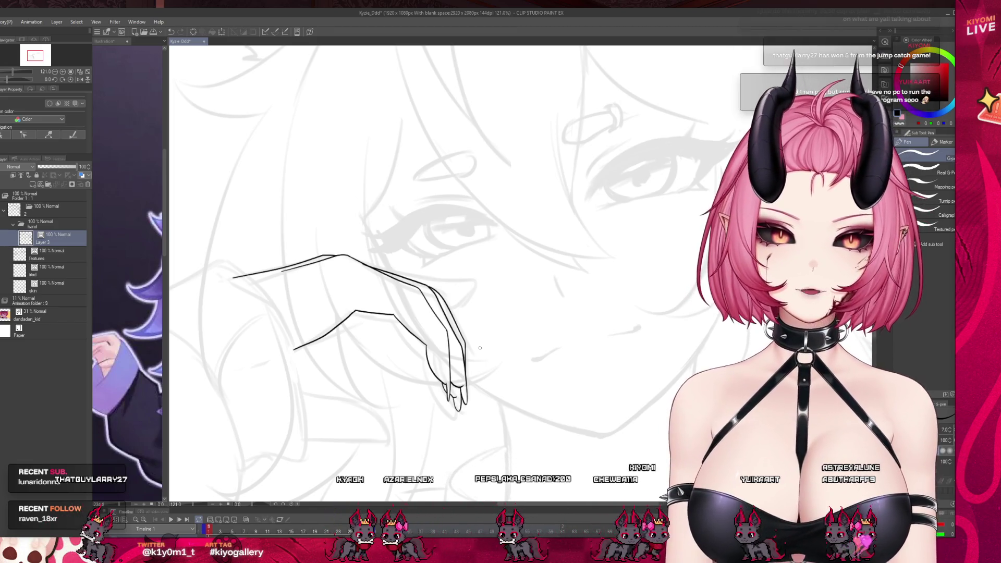
scroll(480, 348, up, 4)
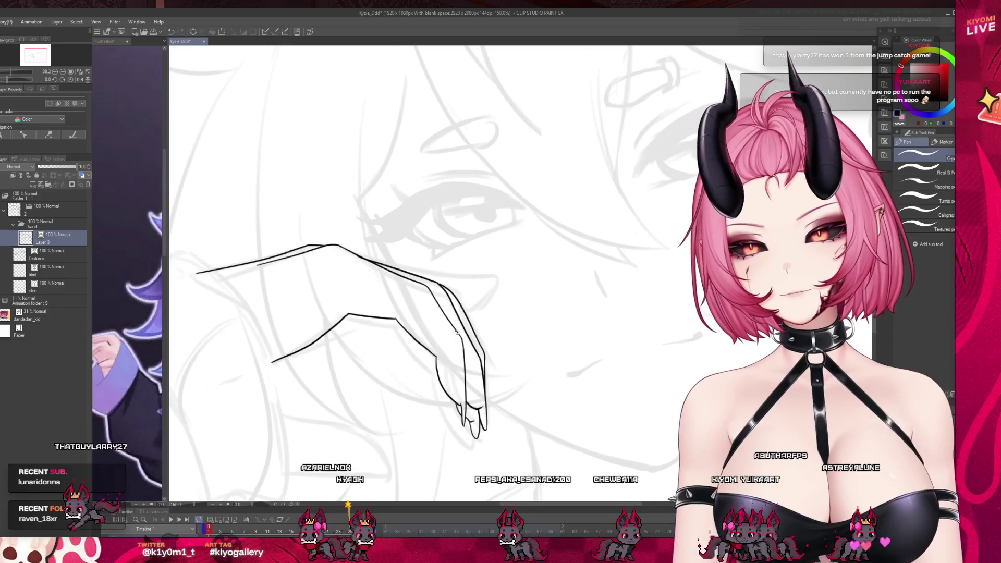
scroll(457, 332, down, 5)
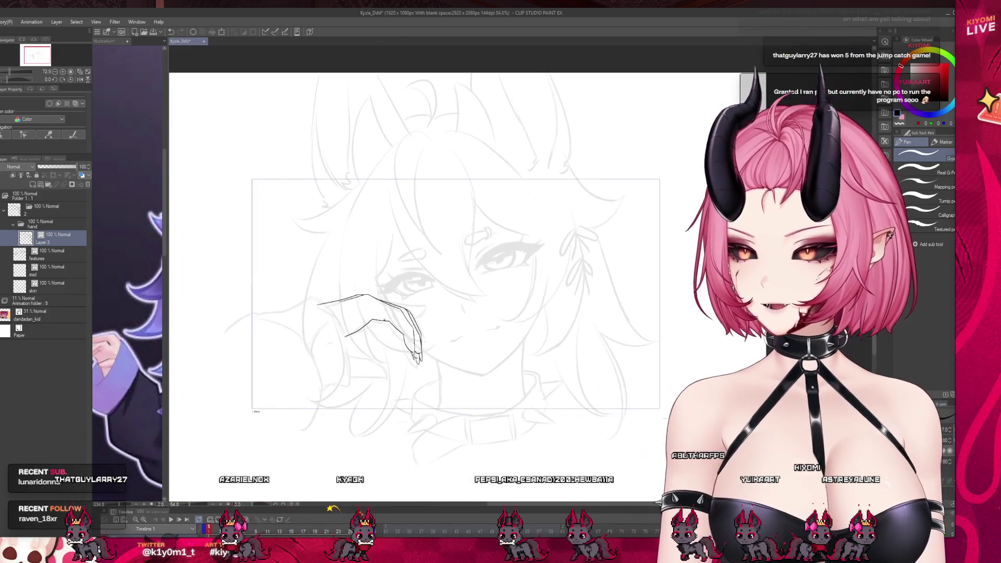
scroll(403, 286, up, 2)
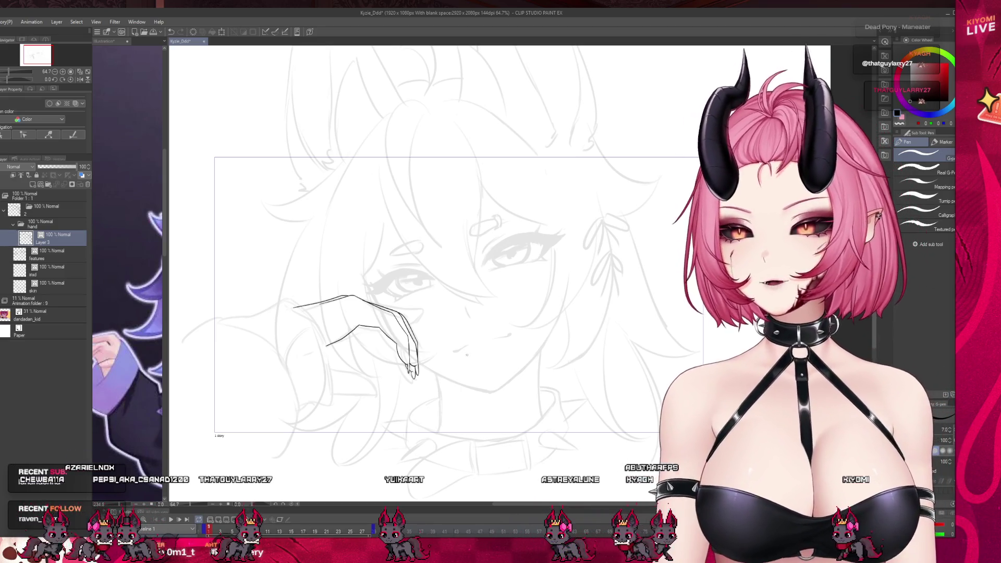
scroll(377, 353, up, 4)
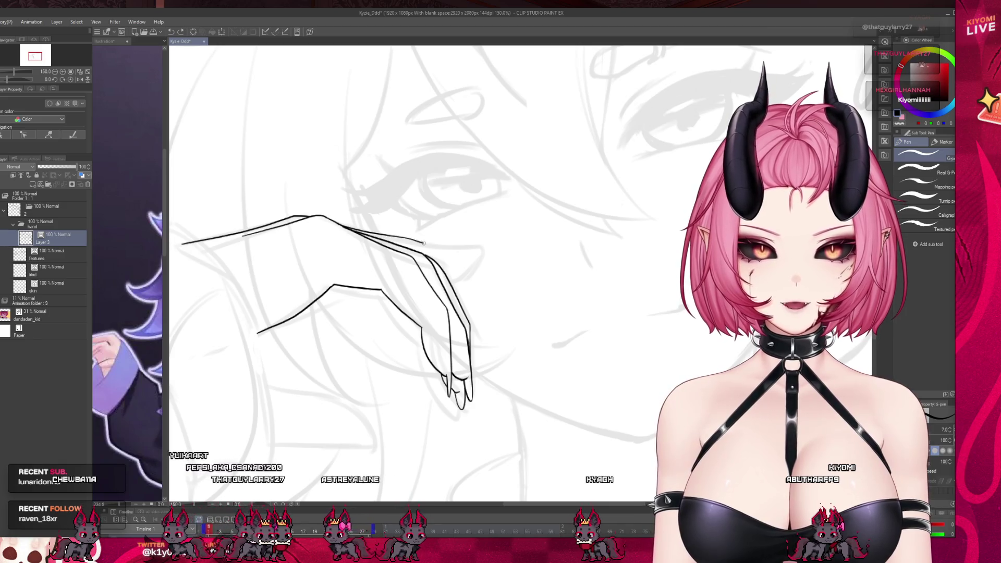
- Extend the hand's top line into a thumb tip toward the cheek, removing the stray curl
drag(424, 243, 468, 245)
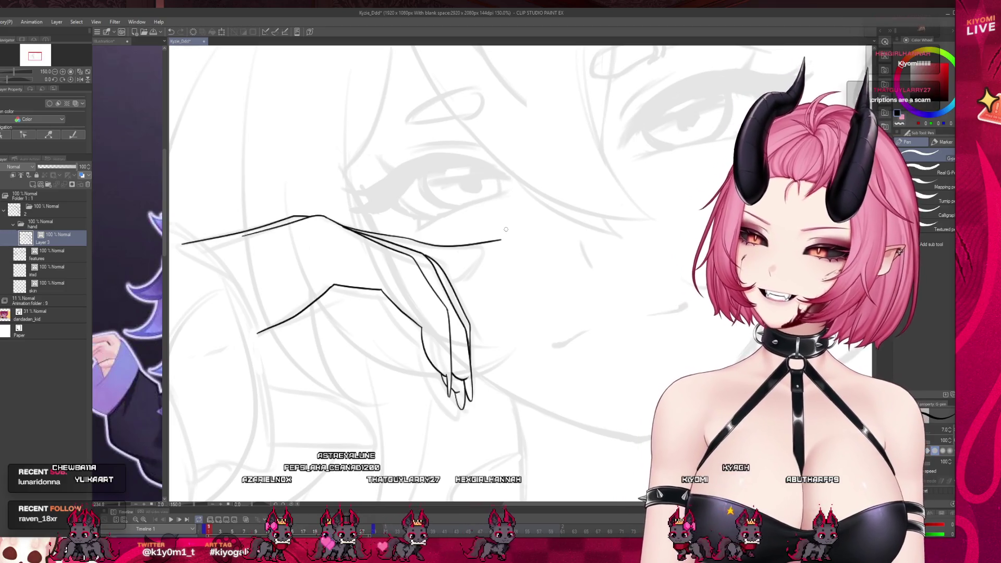
drag(499, 240, 504, 245)
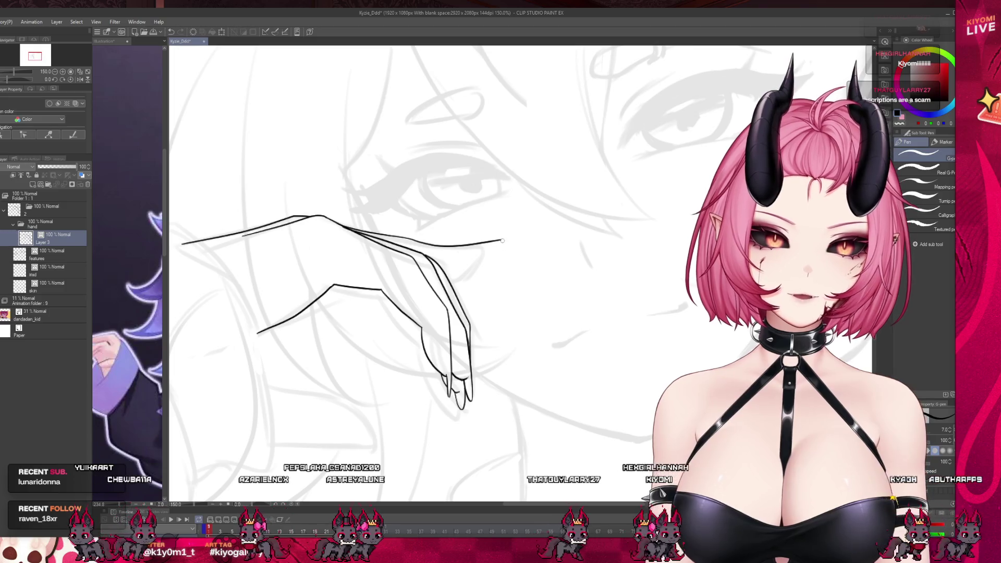
key(ctrl+z)
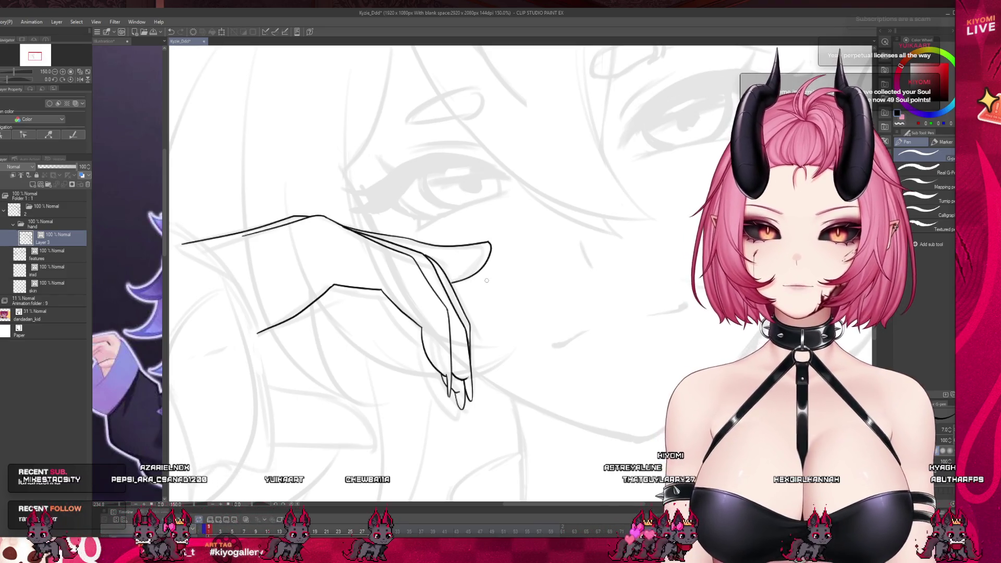
scroll(446, 298, down, 5)
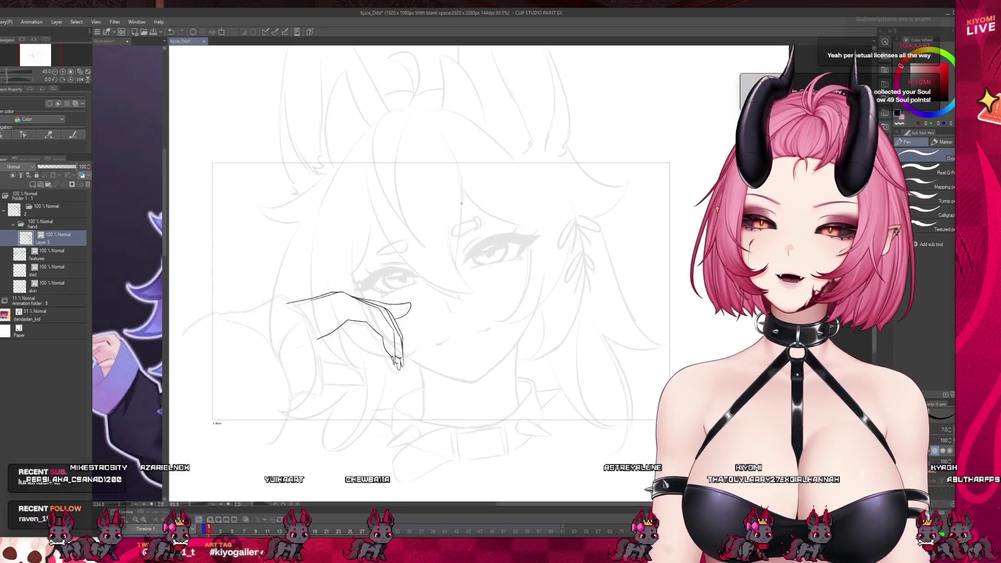
scroll(459, 203, down, 1)
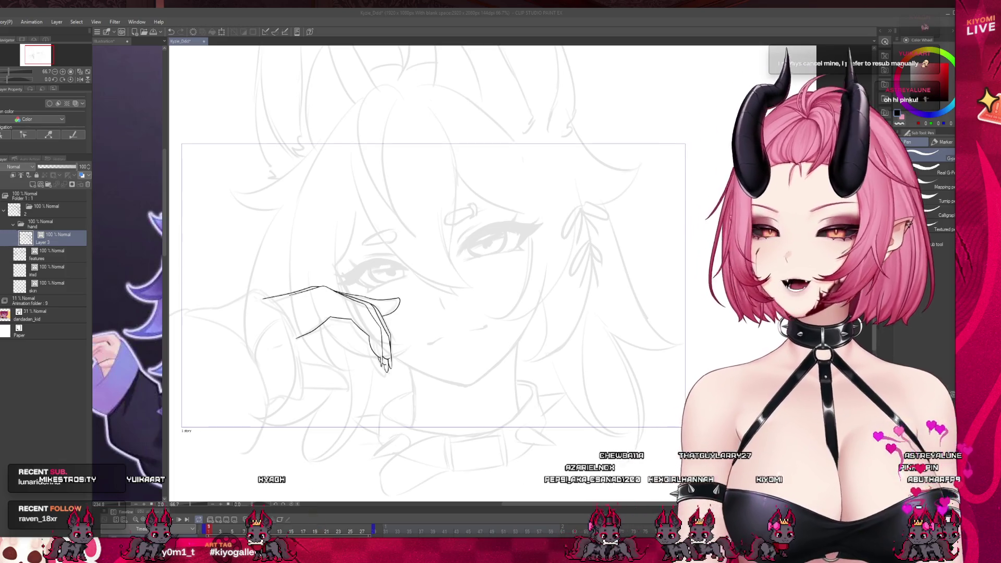
- At 200% zoom, erase the thumb's uneven underside and redraw it joining the tip
scroll(385, 306, up, 5)
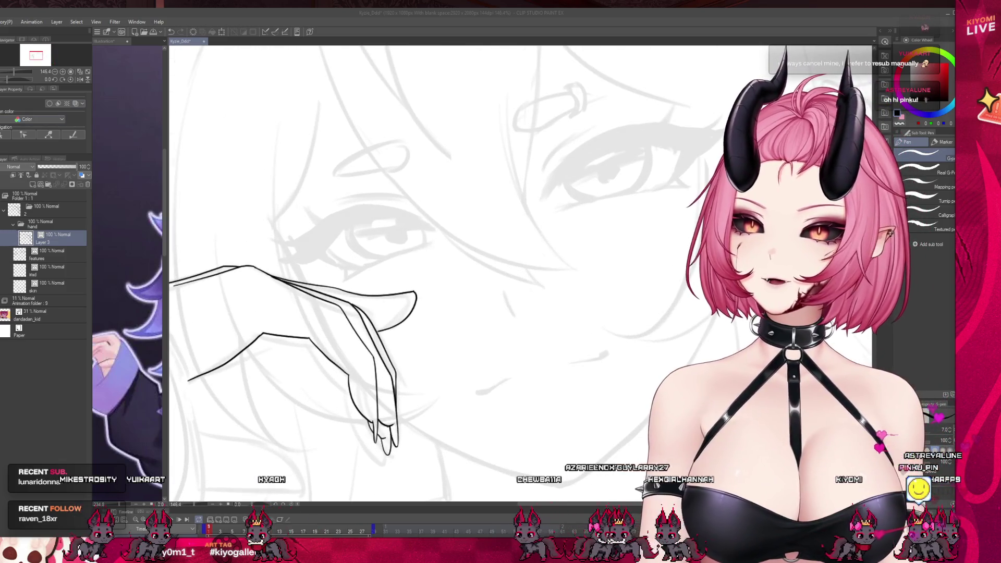
scroll(428, 242, up, 2)
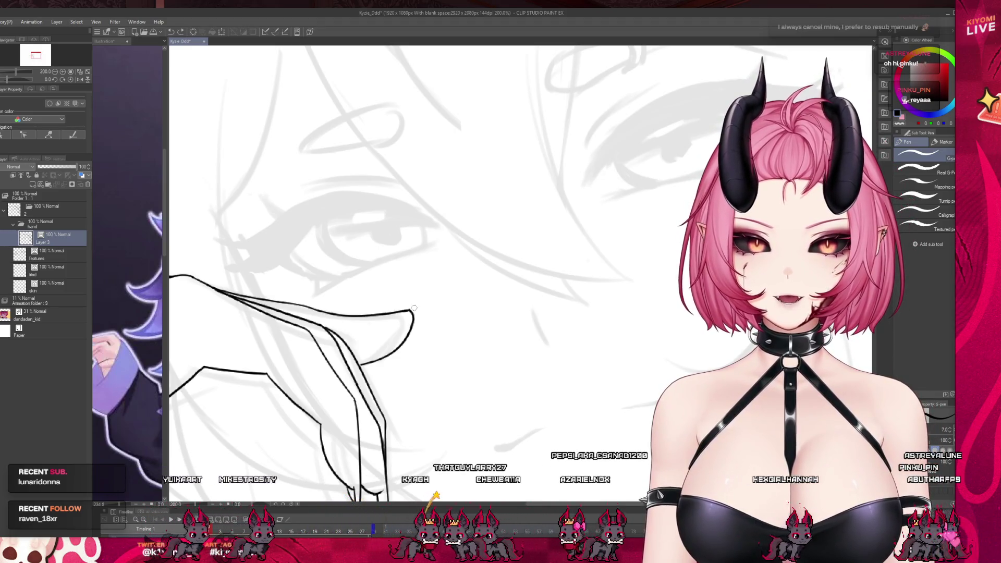
drag(392, 312, 369, 316)
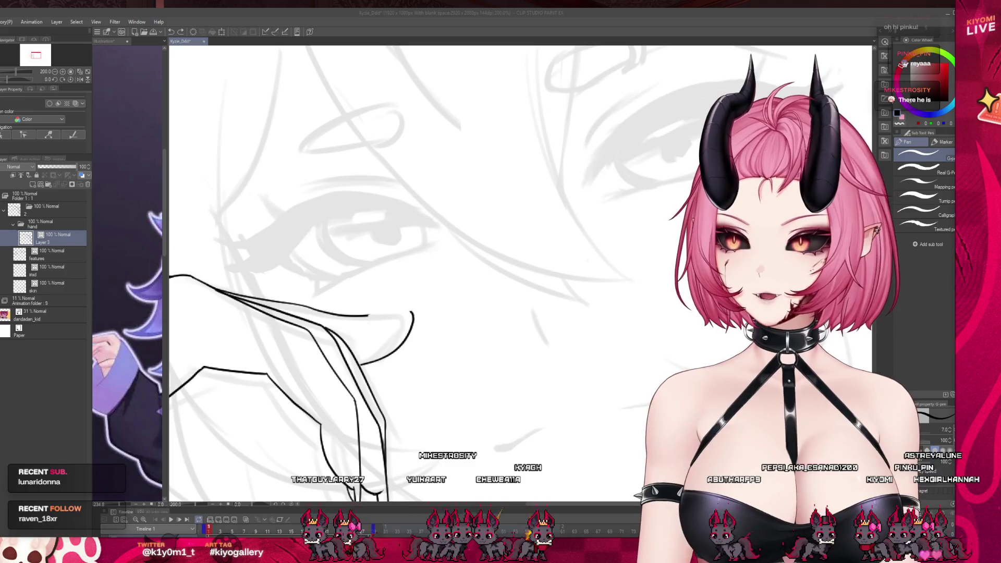
drag(366, 317, 414, 311)
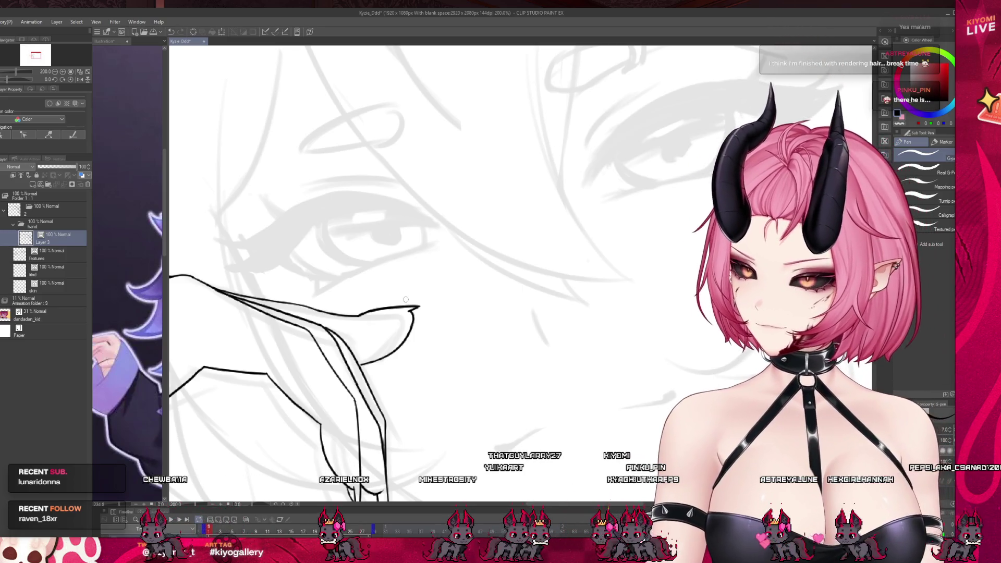
scroll(406, 299, down, 4)
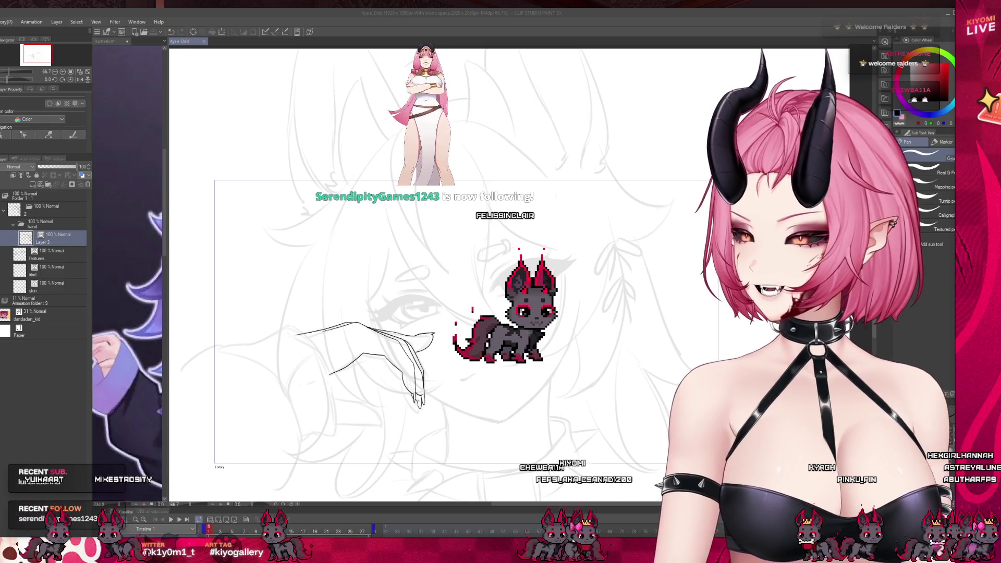
scroll(443, 313, down, 1)
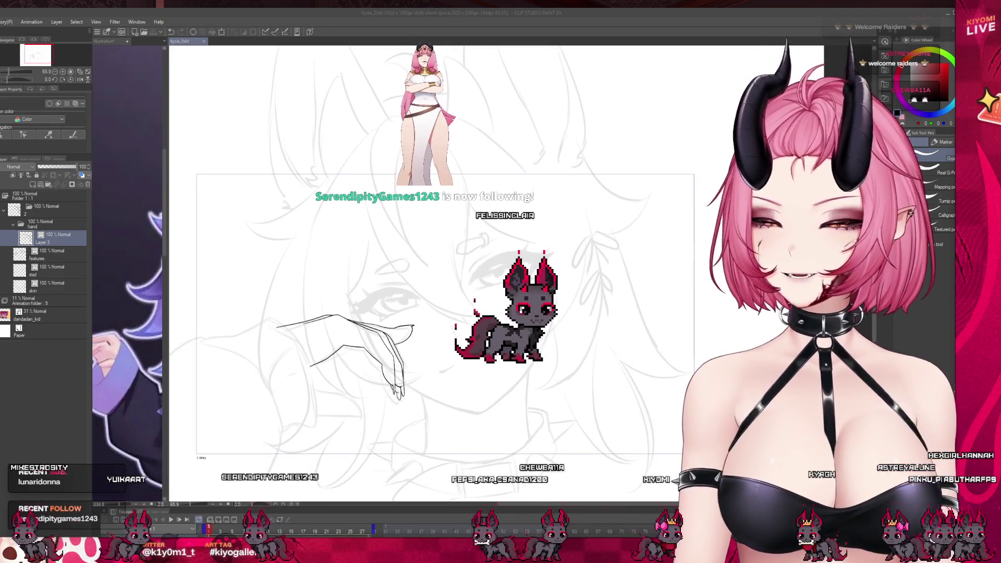
scroll(462, 331, down, 1)
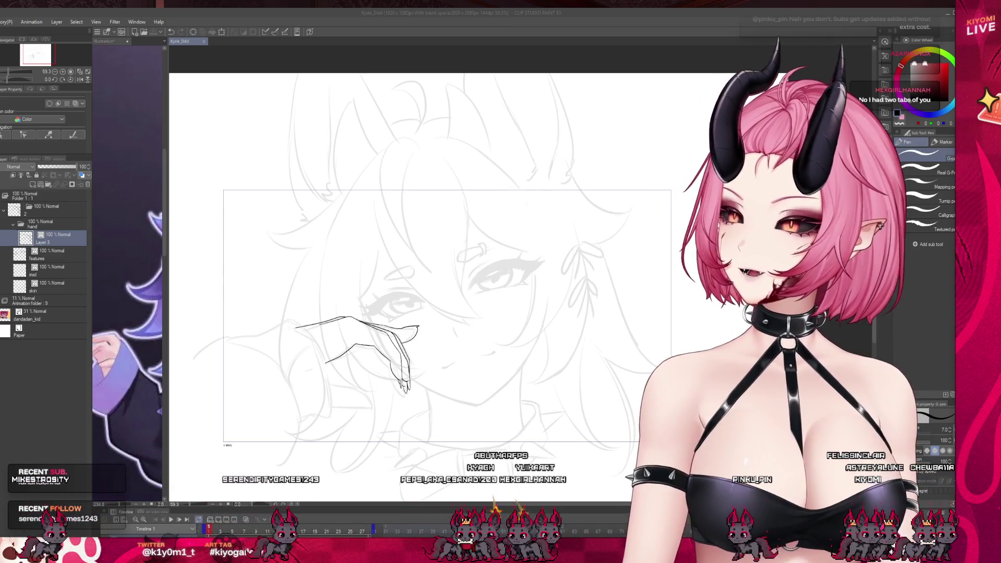
scroll(448, 313, up, 1)
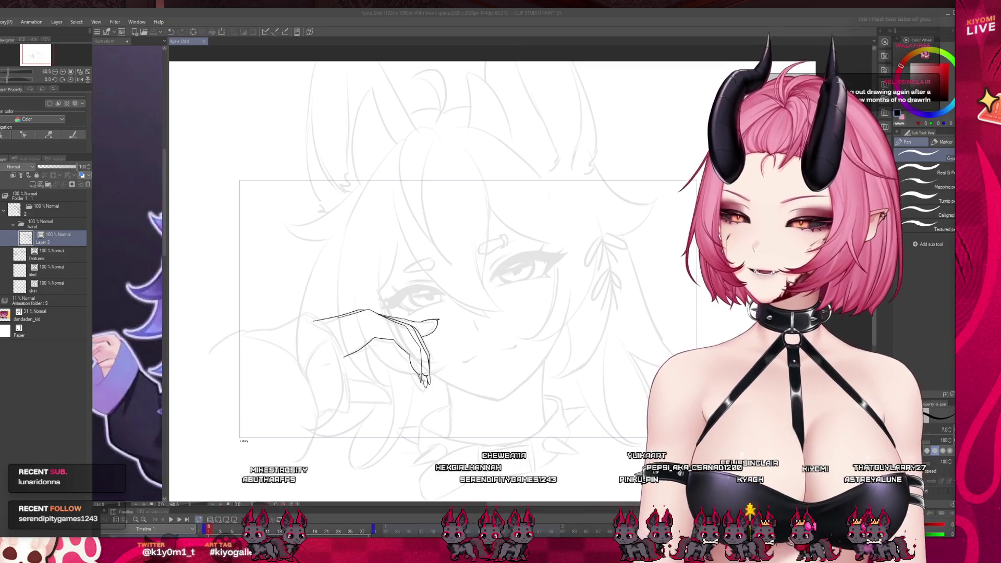
scroll(461, 302, up, 1)
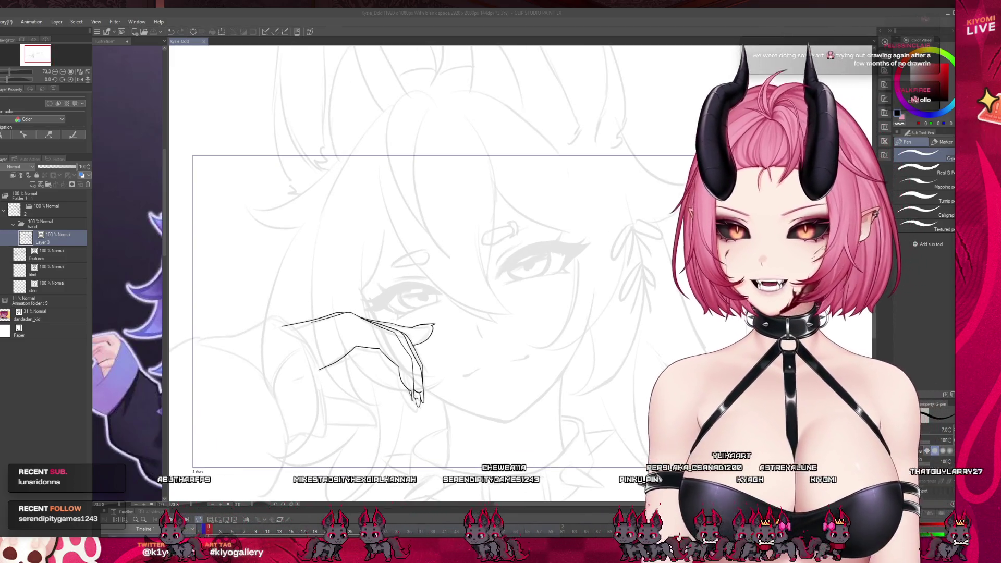
key(Delete)
- Select the Animation folder and play, then stop, the sketch animation
scroll(431, 270, down, 1)
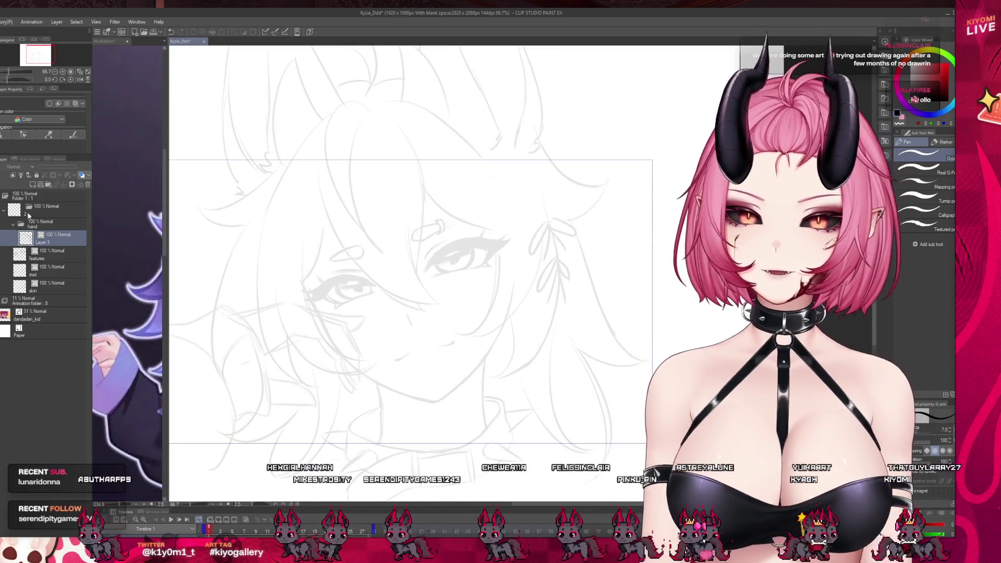
click(52, 299)
drag(60, 168, 64, 167)
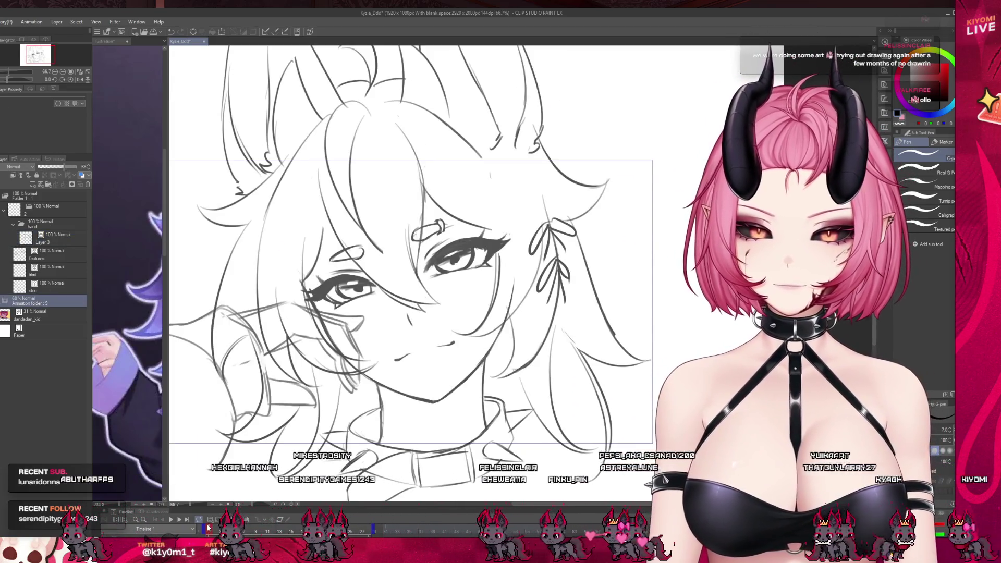
click(174, 521)
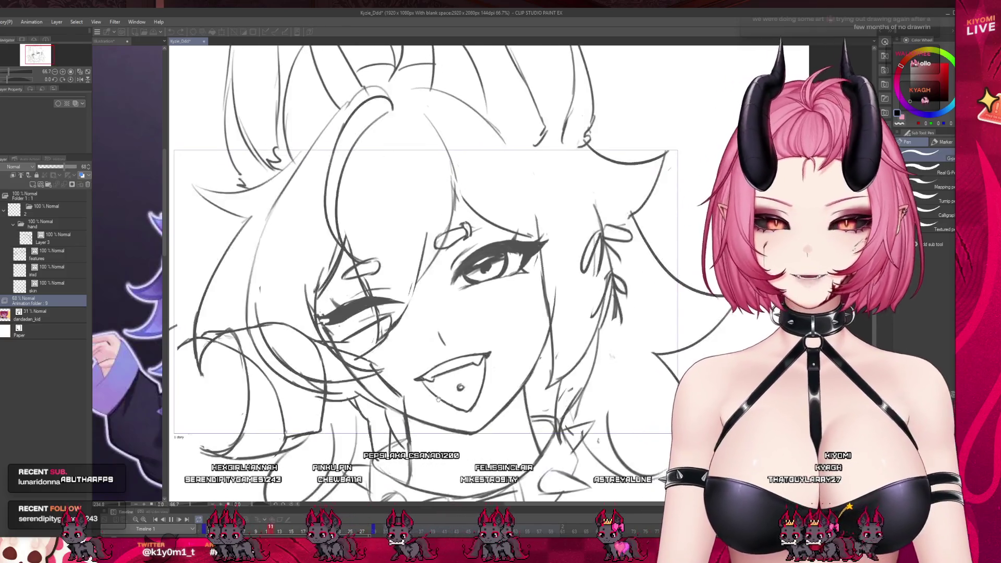
click(175, 521)
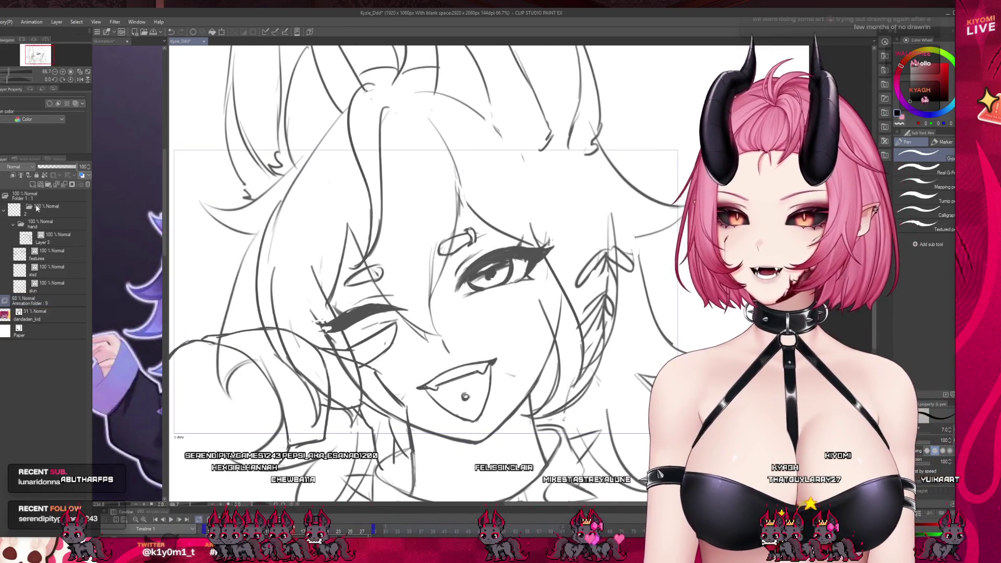
click(44, 224)
- Show the hand-on-face frame 2 and fade the Animation folder's opacity to 9%
click(33, 303)
drag(65, 166, 53, 166)
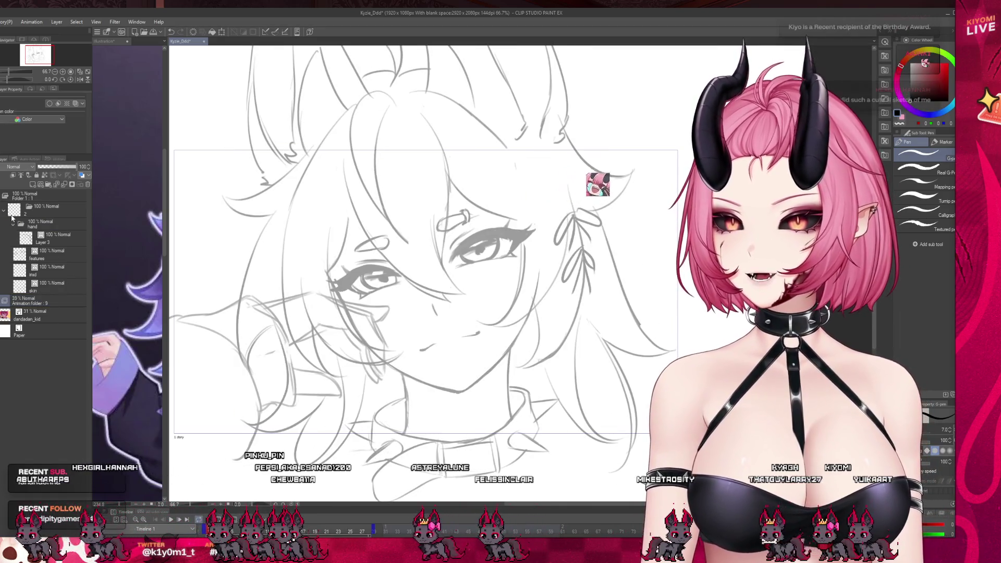
click(45, 209)
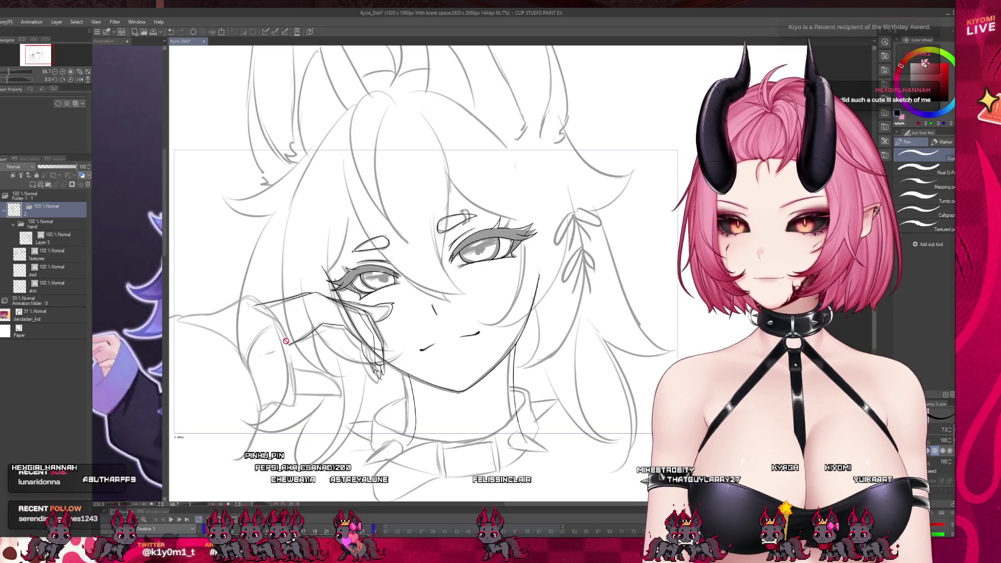
click(37, 303)
drag(53, 166, 39, 166)
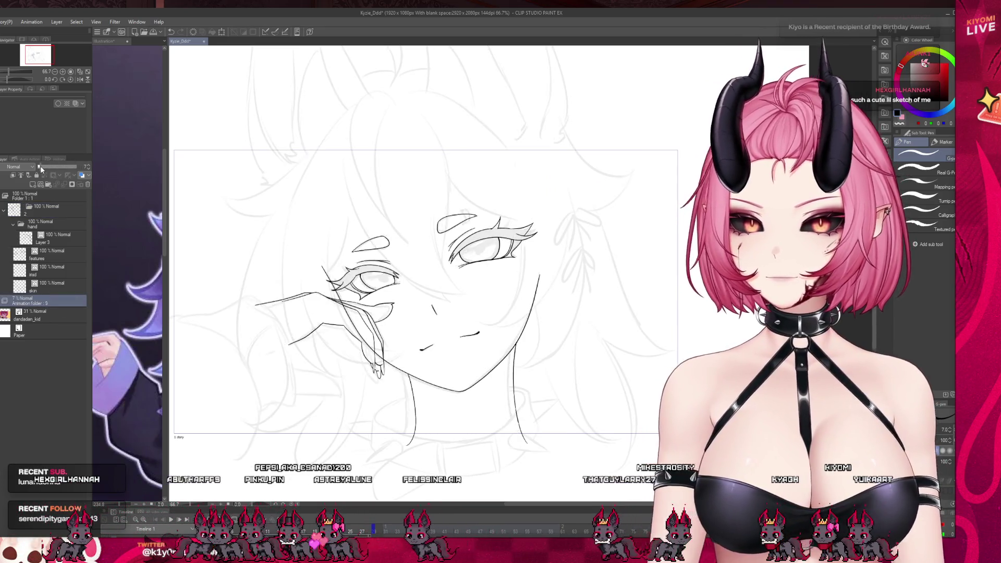
scroll(334, 313, up, 1)
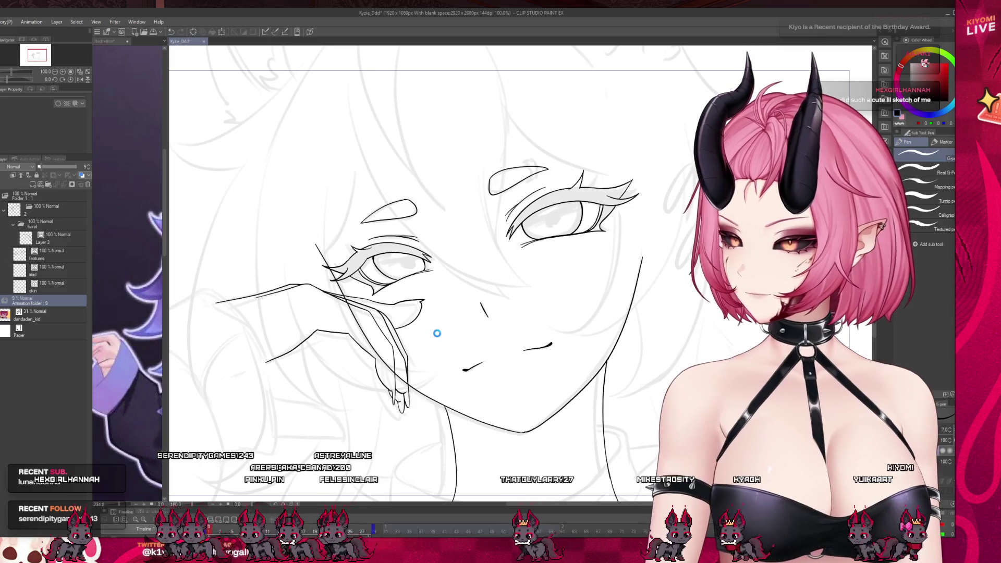
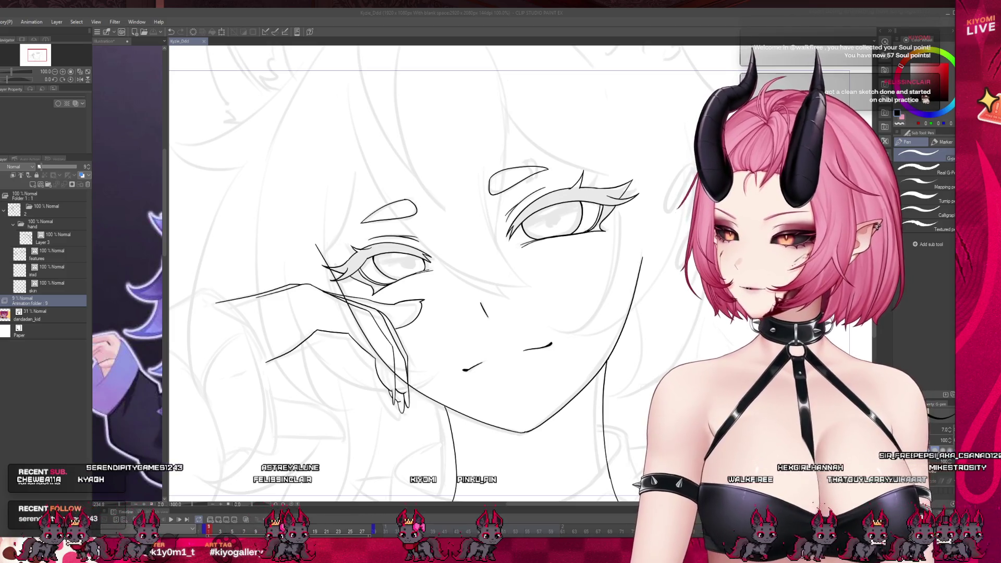
- Select the skin layer, then make Layer 3 in the hand folder the active layer
scroll(324, 312, down, 3)
scroll(254, 400, down, 1)
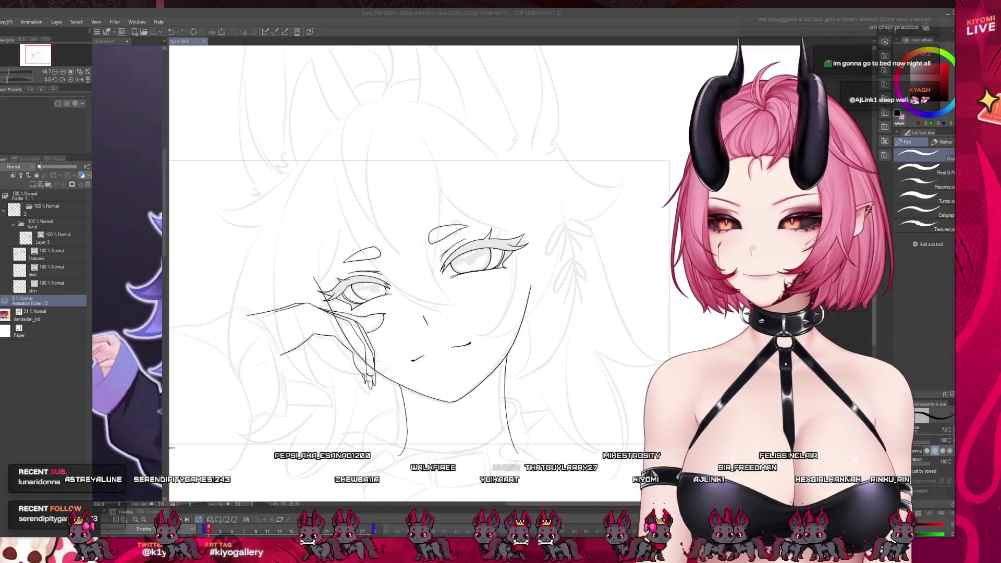
scroll(459, 245, up, 3)
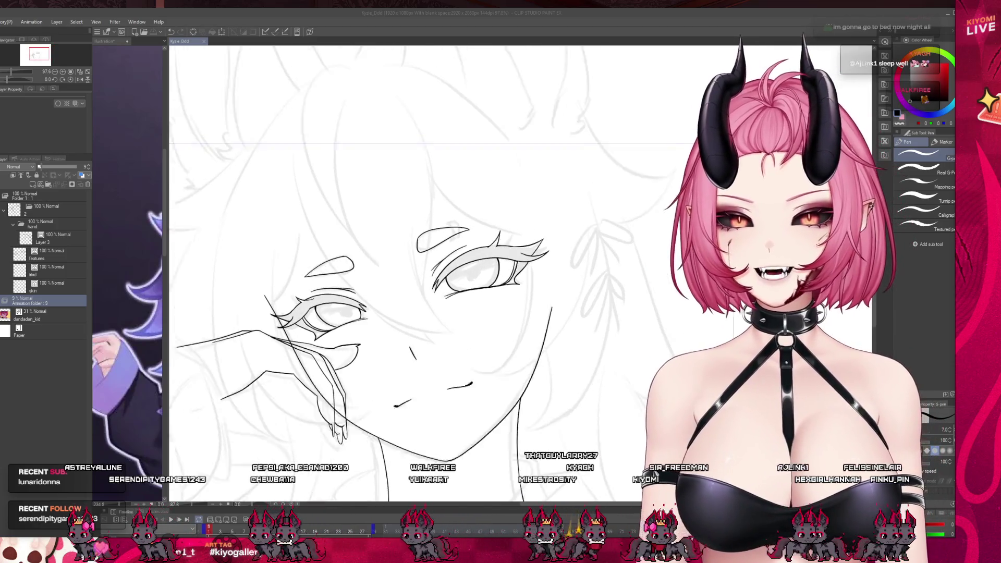
click(47, 286)
scroll(459, 261, down, 2)
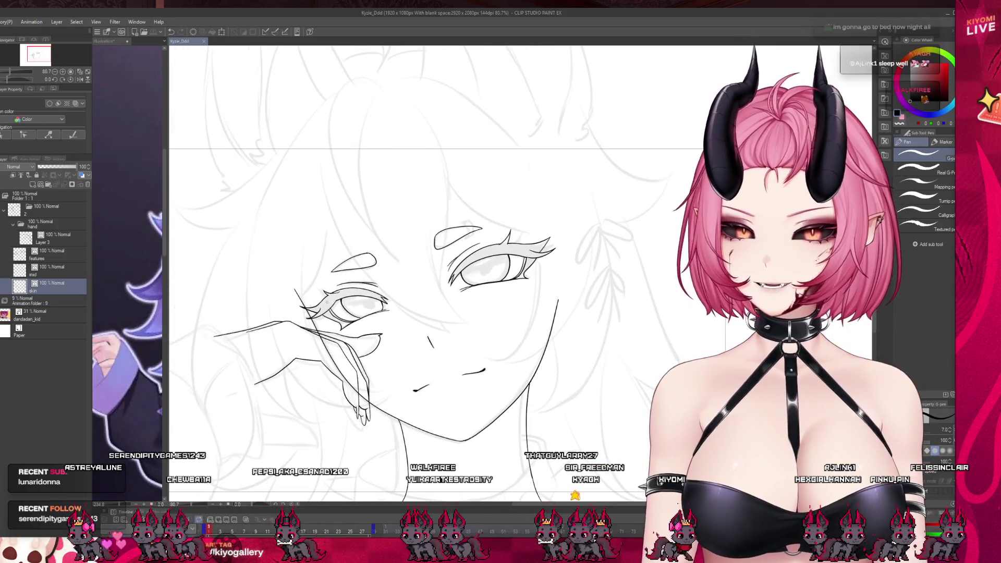
scroll(428, 271, down, 2)
click(52, 238)
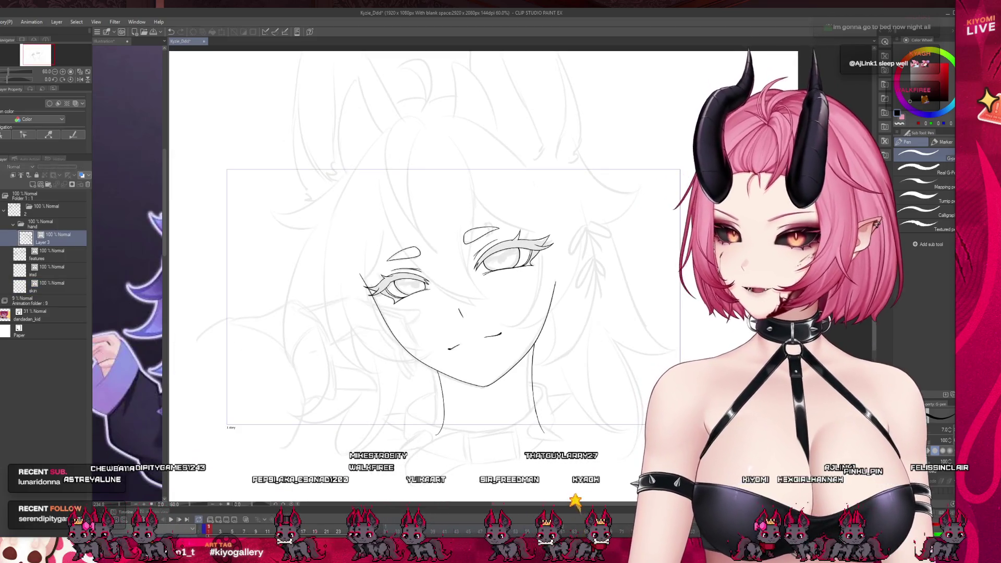
- Ink a curved line beneath the hand, redrawing it until it sits right
scroll(509, 304, up, 5)
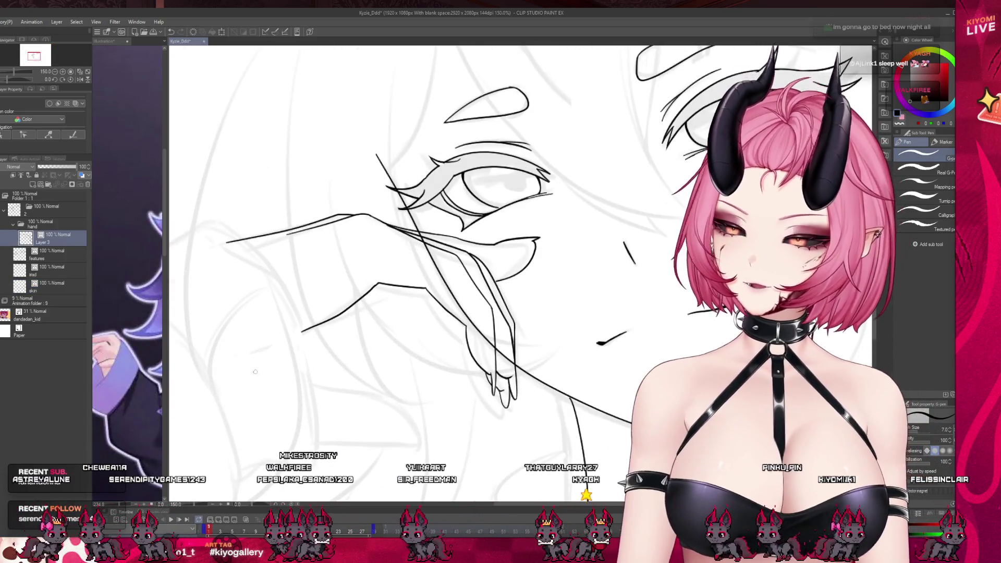
drag(295, 361, 409, 419)
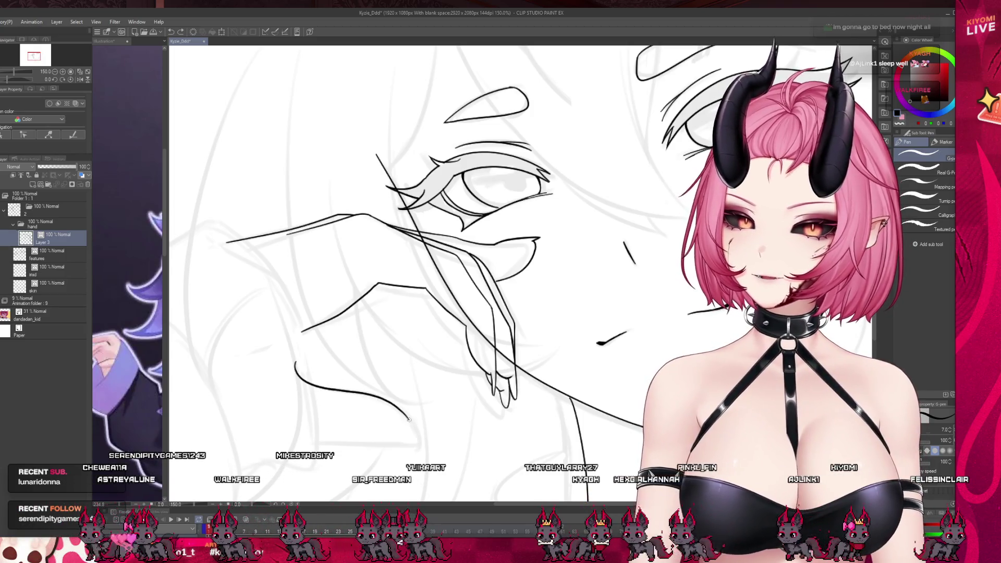
key(ctrl+z)
drag(298, 372, 422, 433)
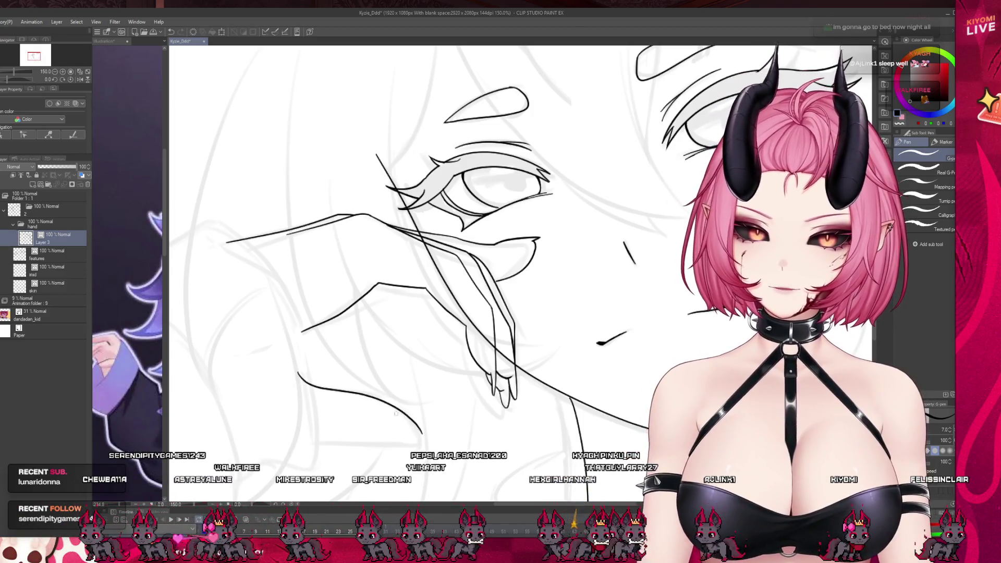
key(ctrl+z)
drag(300, 380, 415, 440)
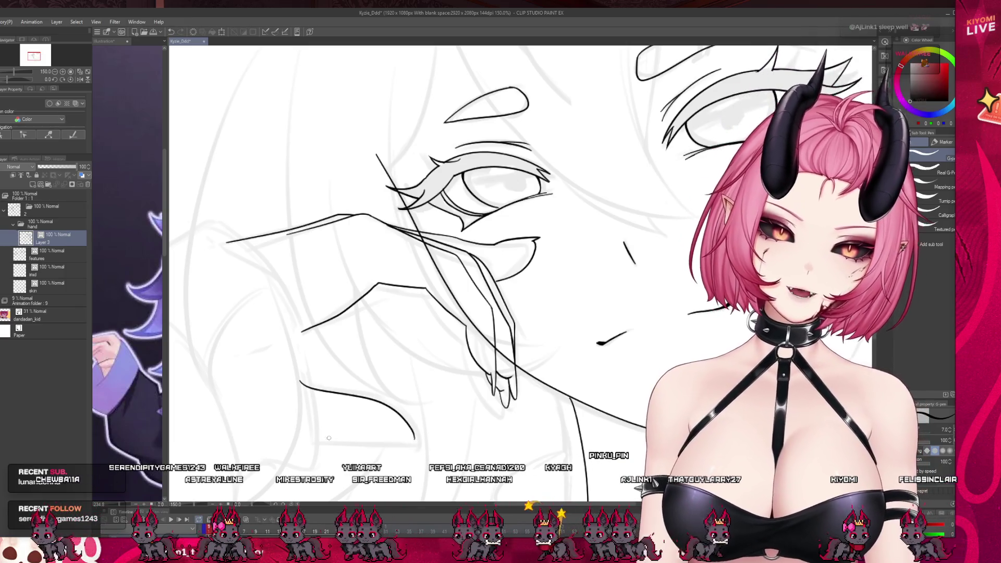
- Add a second line below the curve, then trim its left end
drag(293, 434, 392, 445)
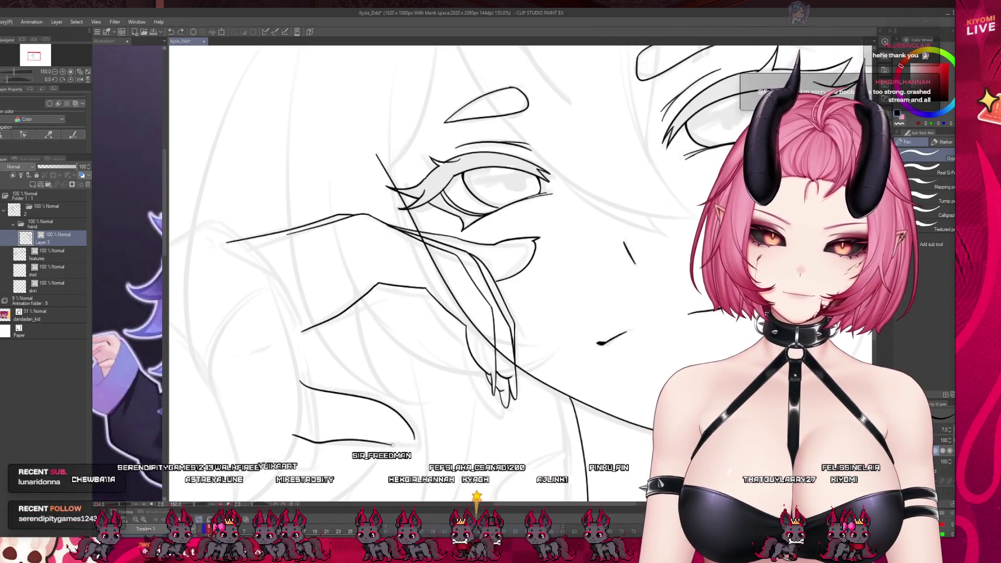
key(ctrl+z)
drag(304, 432, 428, 445)
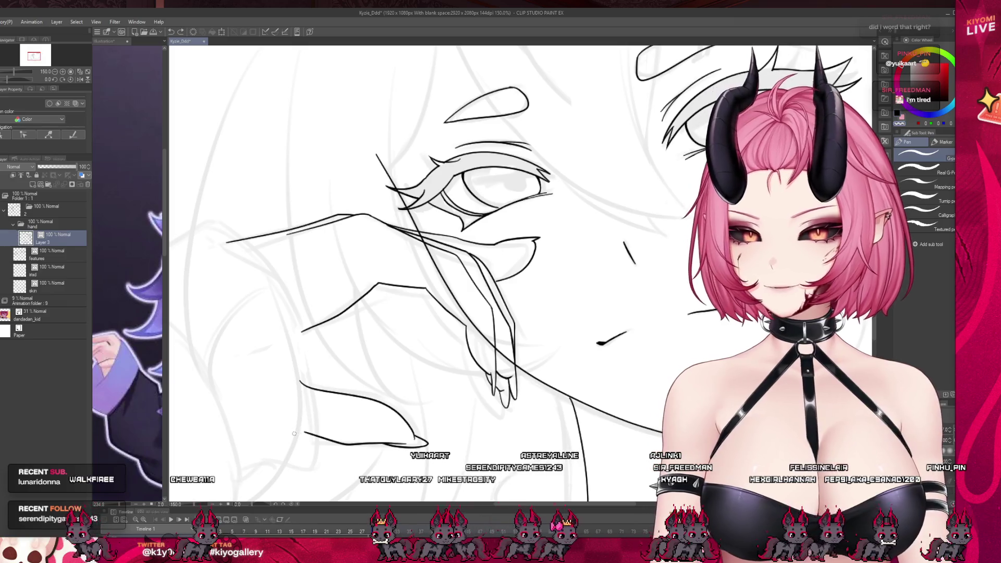
key(ctrl+z)
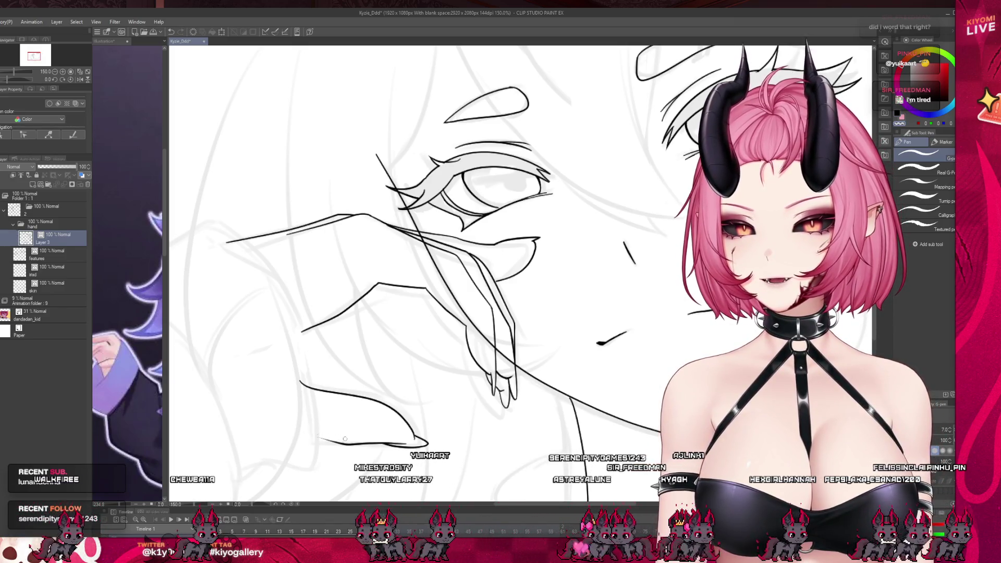
key(ctrl+z)
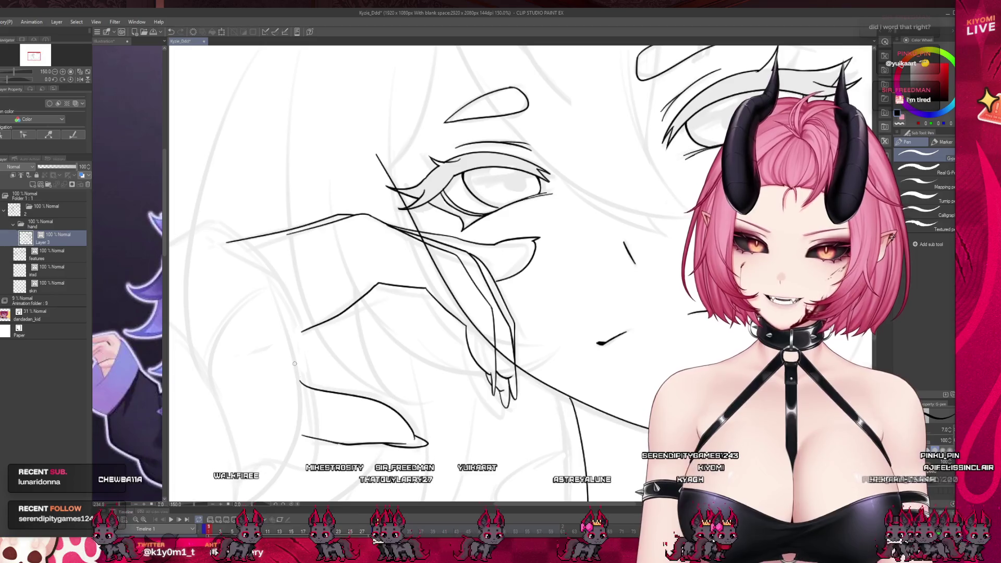
scroll(313, 396, down, 5)
scroll(425, 334, up, 2)
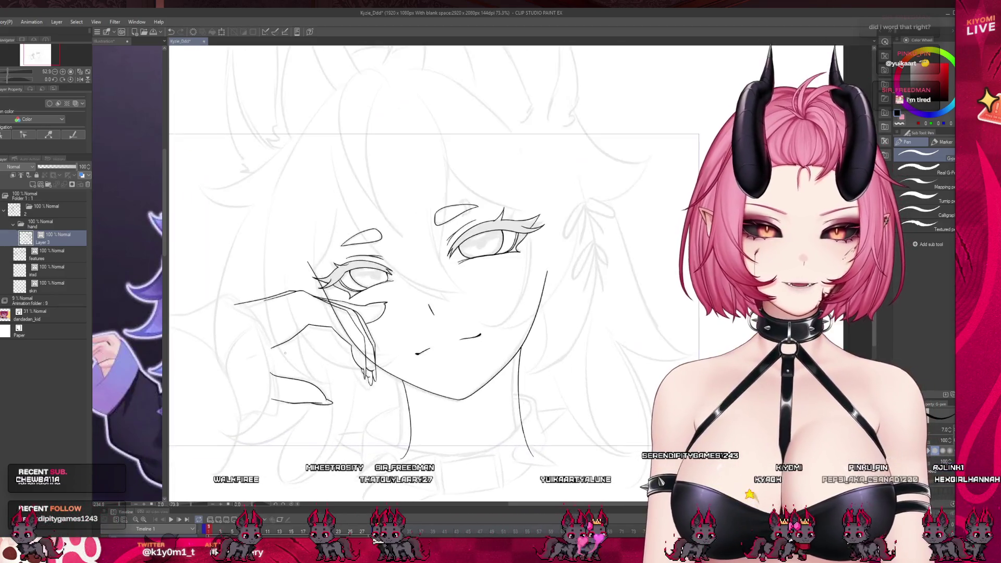
- Lasso the lines below the hand and scale them down slightly
key(m)
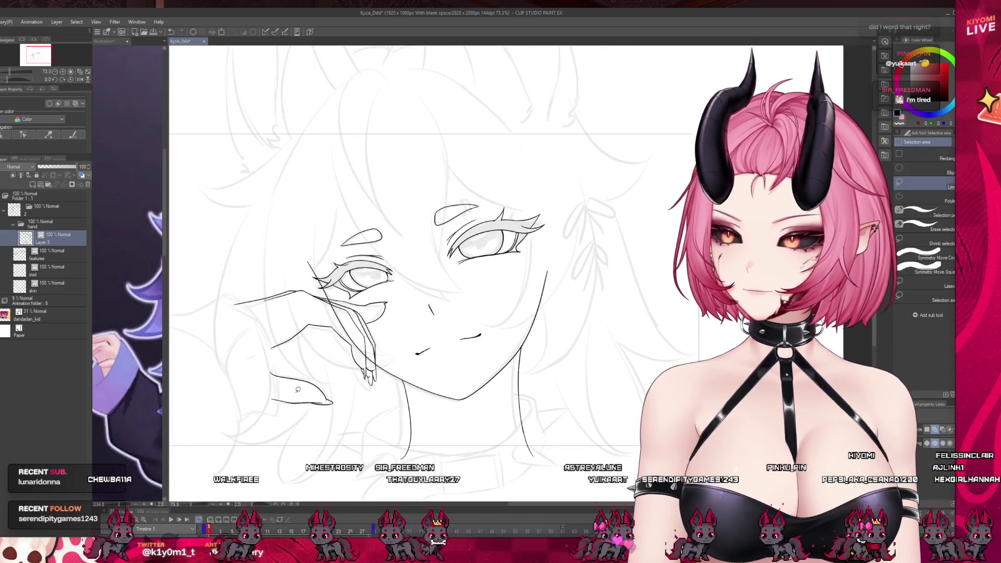
drag(255, 367, 246, 417)
key(ctrl+t)
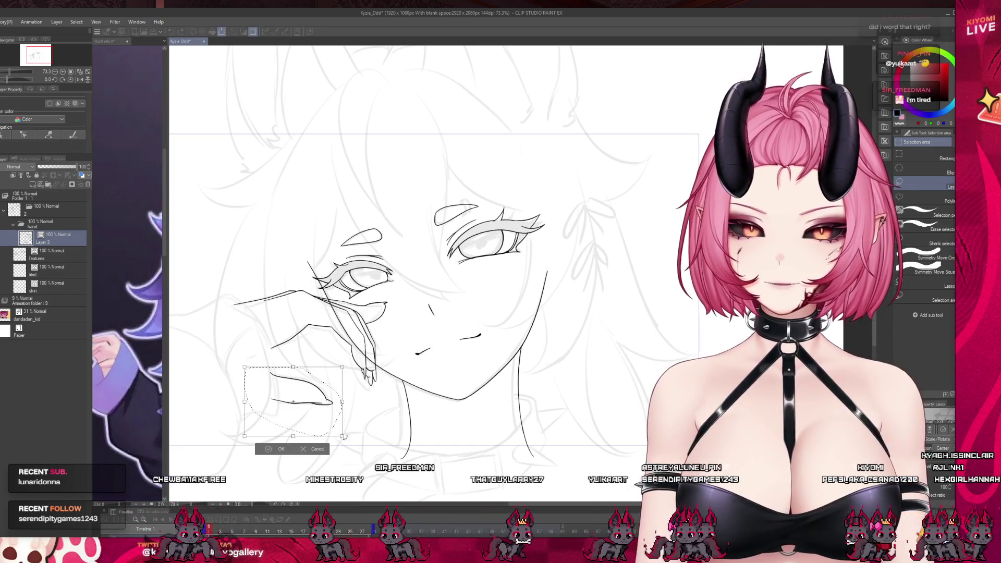
drag(343, 436, 337, 432)
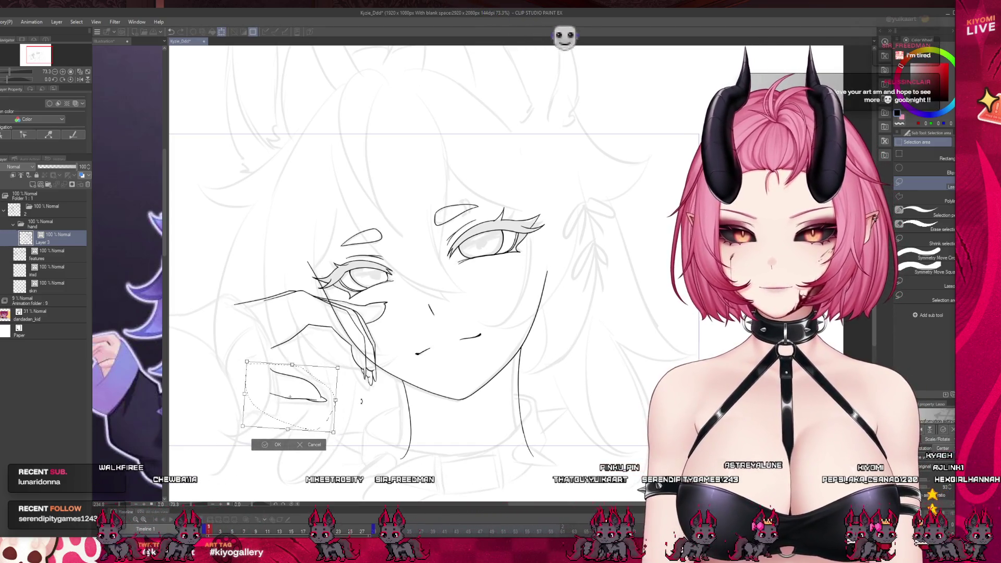
click(285, 445)
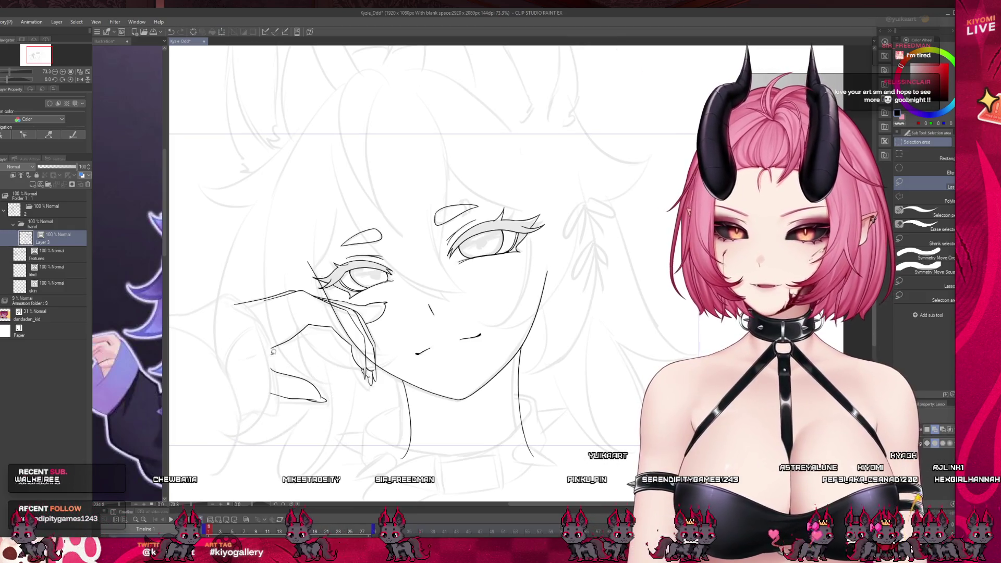
- Add a new raster layer, Layer 4, above Layer 3 in the hand folder
scroll(248, 372, down, 5)
scroll(302, 329, up, 4)
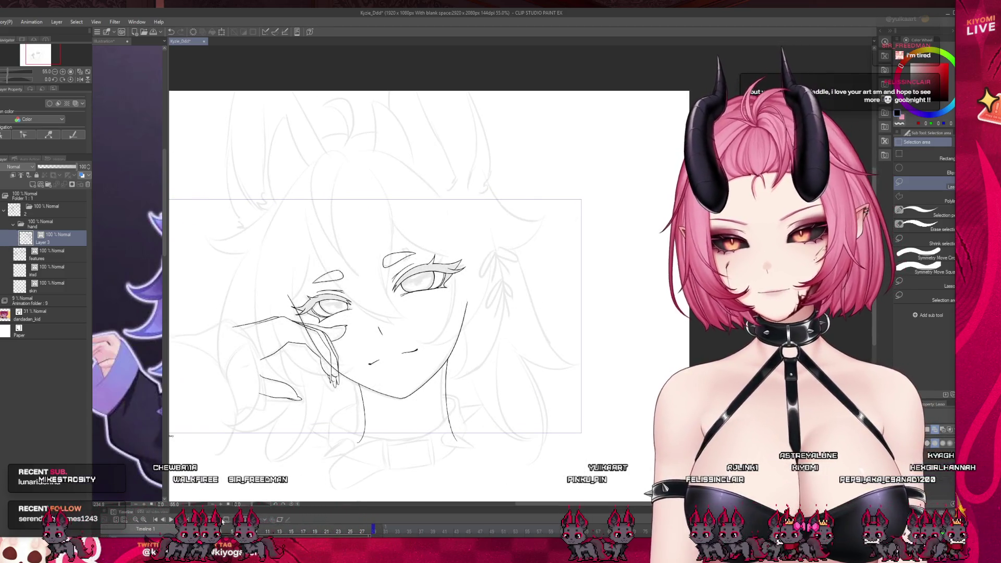
scroll(193, 305, up, 1)
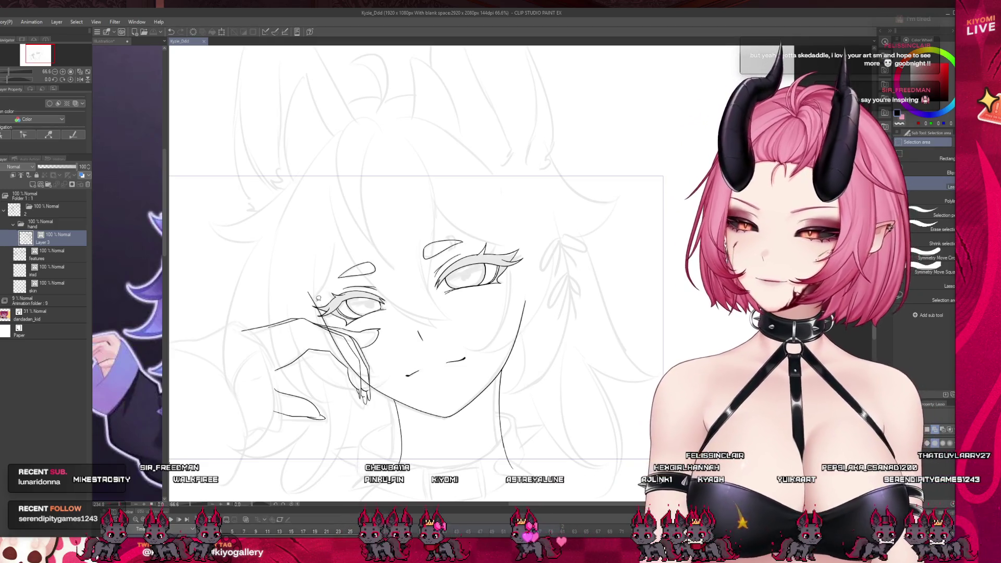
scroll(451, 254, down, 2)
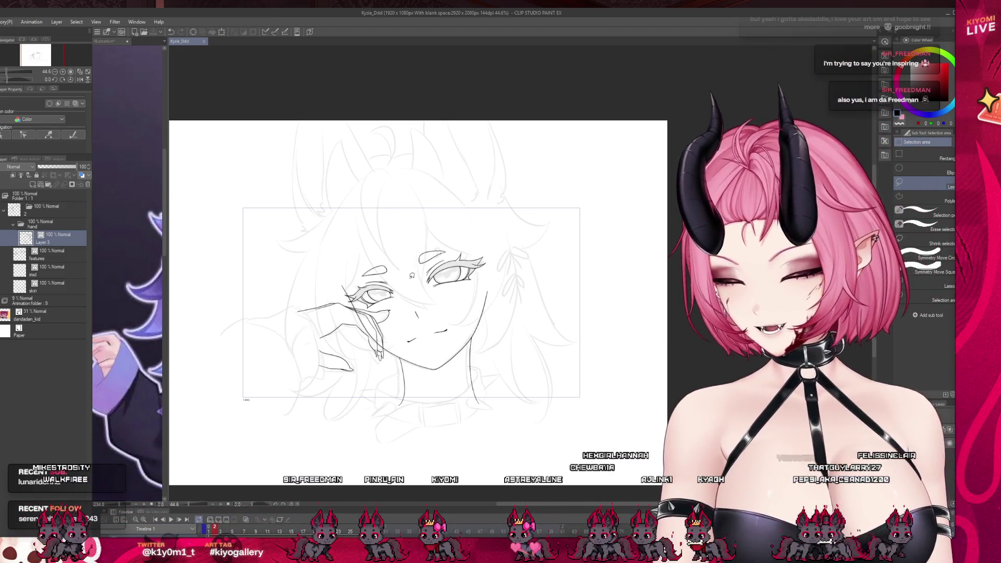
scroll(412, 276, up, 2)
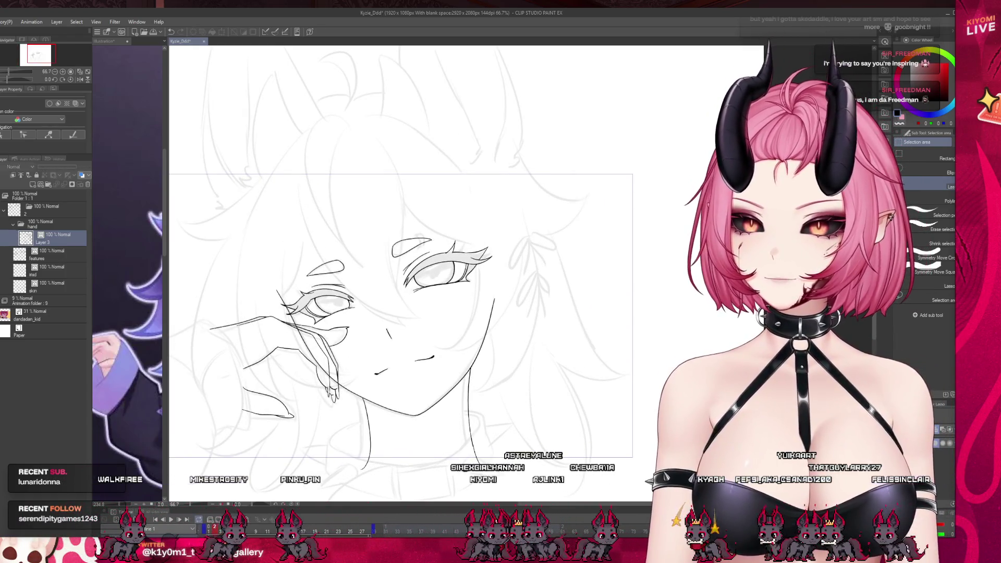
key(ctrl+shift+n)
scroll(313, 307, down, 1)
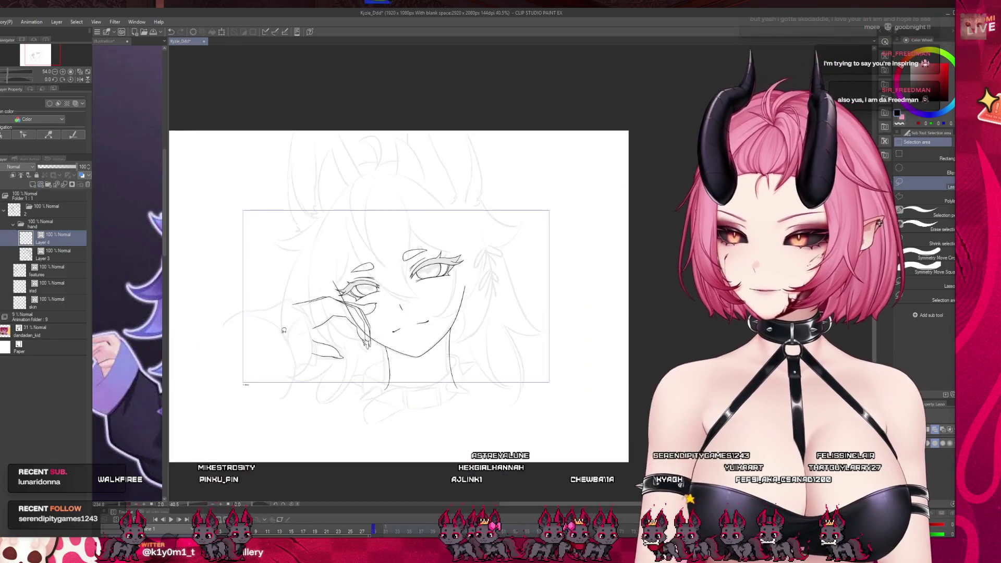
- With the Pen, try strokes left of the hand and undo both attempts
scroll(313, 306, up, 2)
key(p)
scroll(253, 310, up, 1)
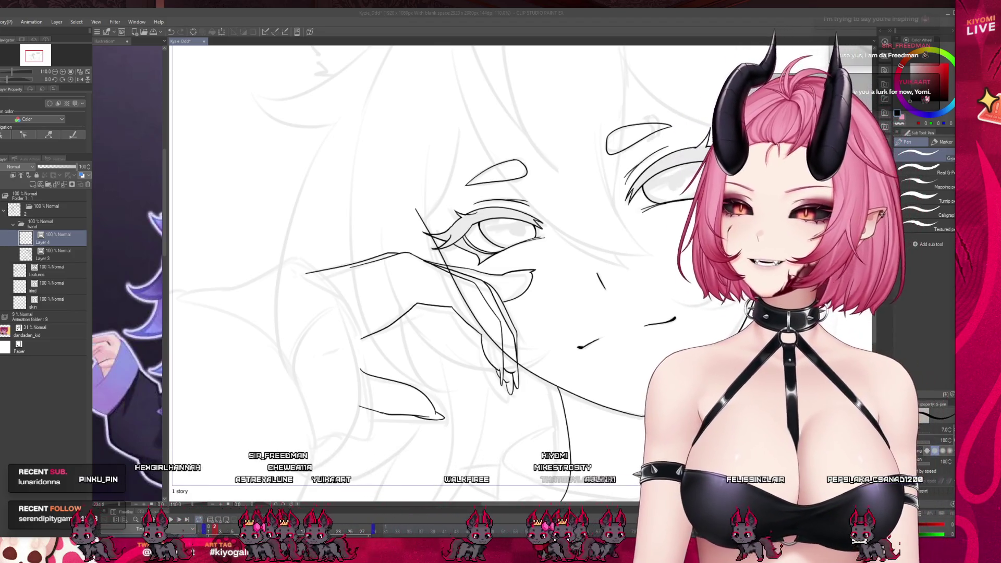
scroll(202, 403, up, 2)
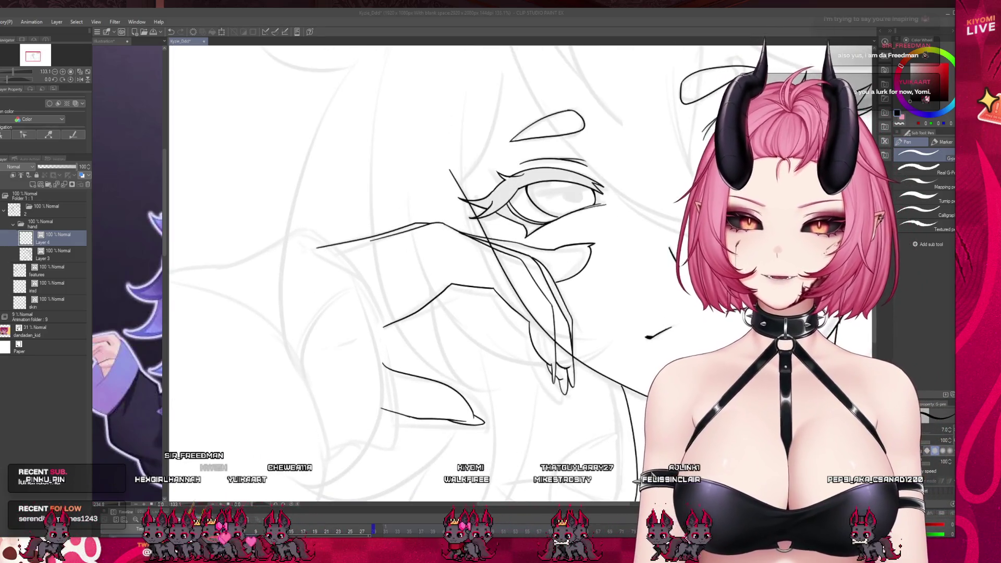
drag(301, 245, 203, 270)
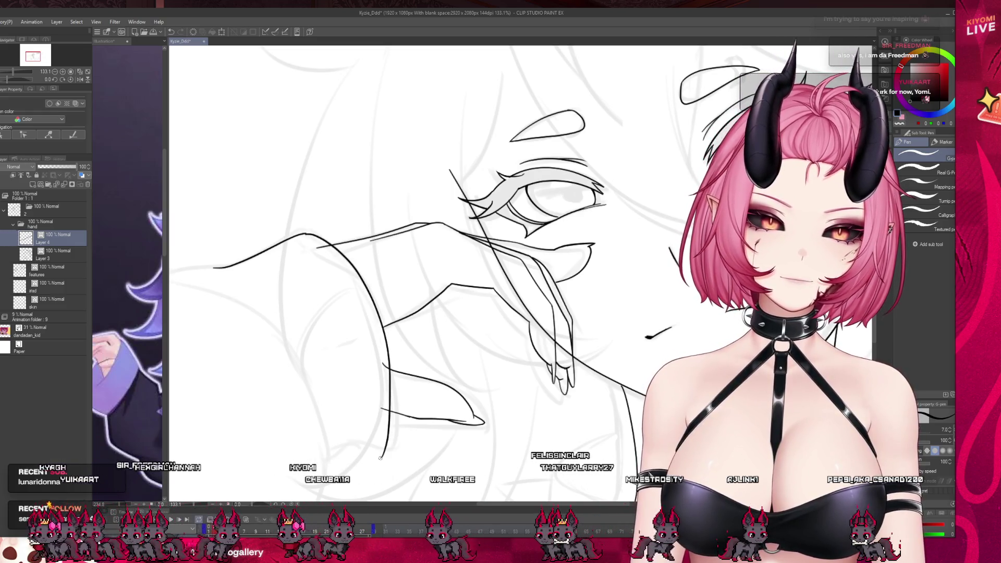
key(ctrl+z)
drag(307, 236, 399, 375)
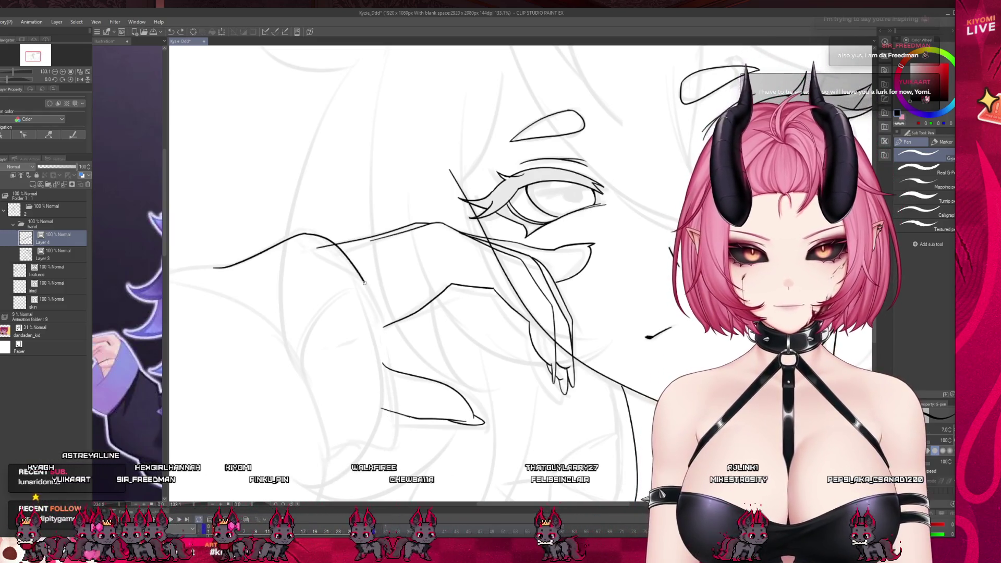
key(ctrl+z)
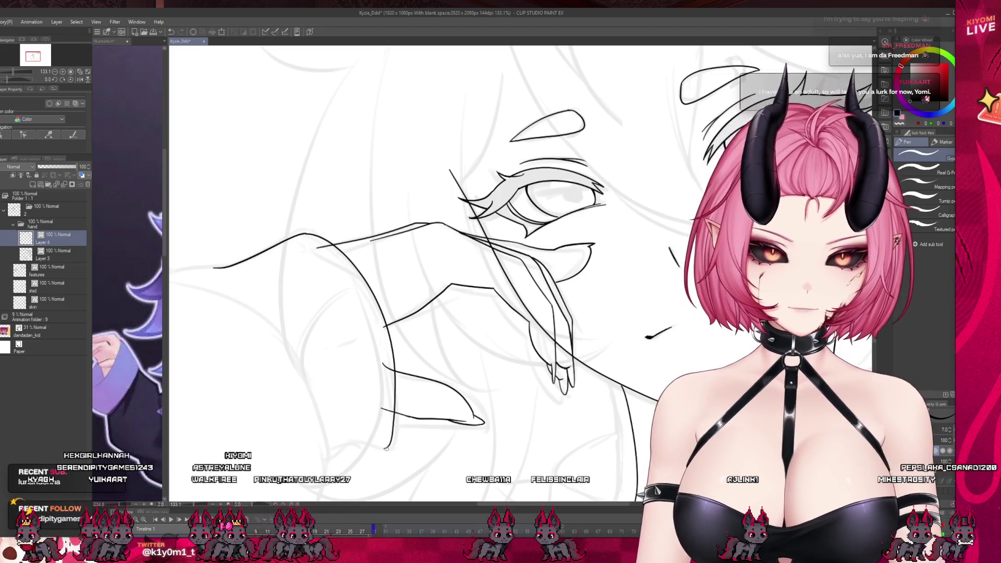
- Redraw the sleeve's outer edge as one long curve sweeping down from the wrist
drag(390, 446, 327, 463)
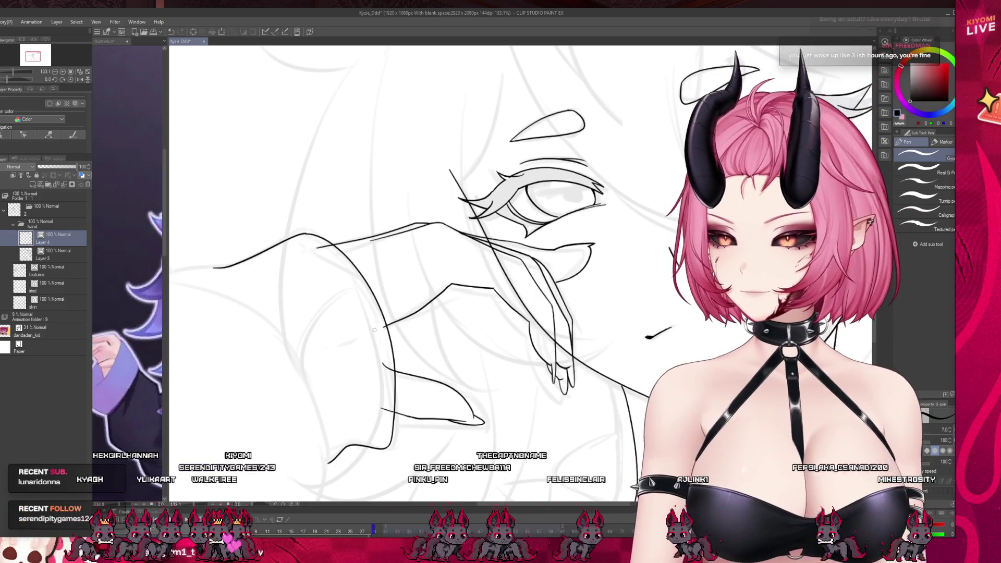
scroll(299, 266, down, 3)
scroll(298, 266, up, 1)
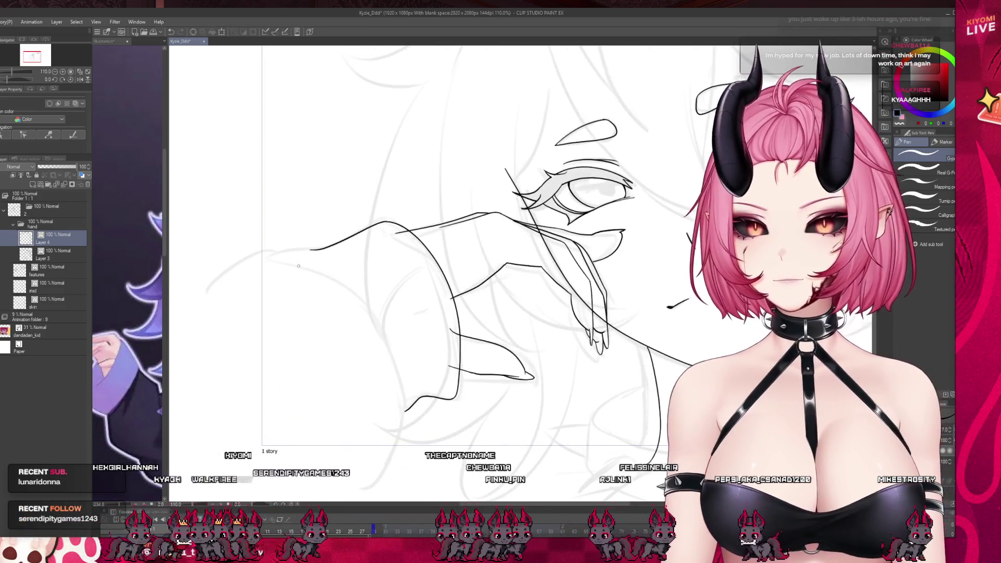
key(ctrl+z)
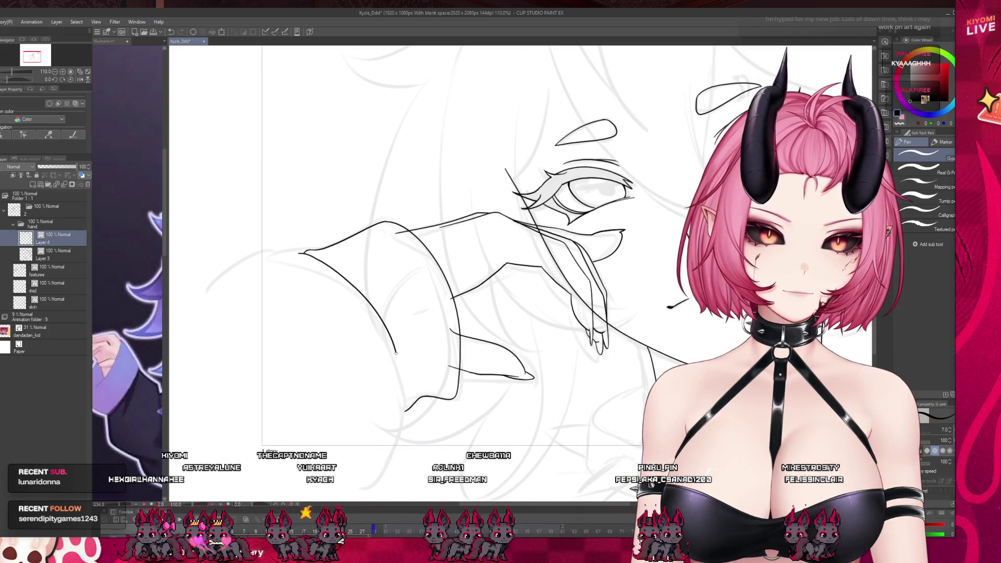
key(ctrl+z)
mouse_move(336, 267)
mouse_down()
mouse_move(398, 443)
mouse_move(361, 490)
mouse_up()
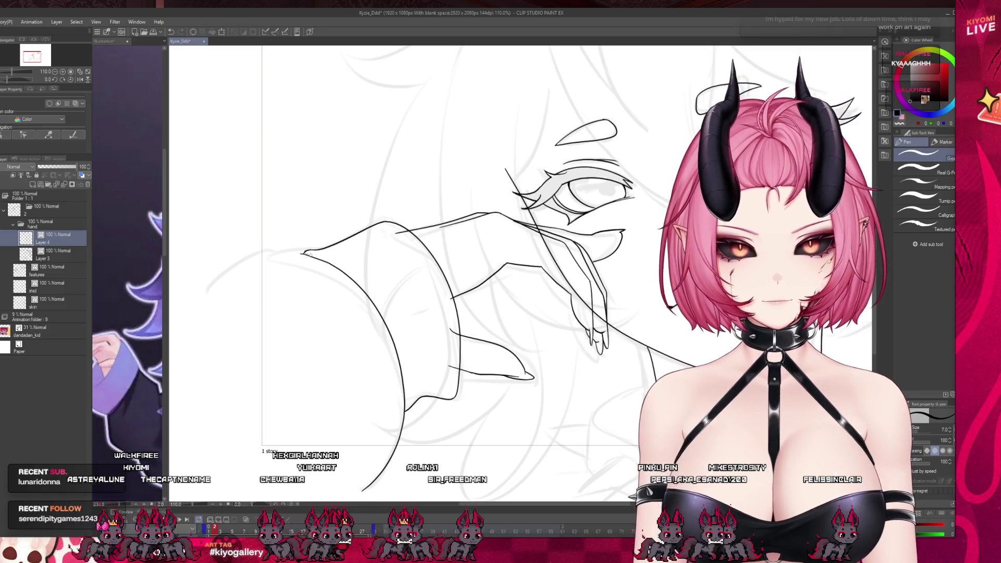
key(ctrl+z)
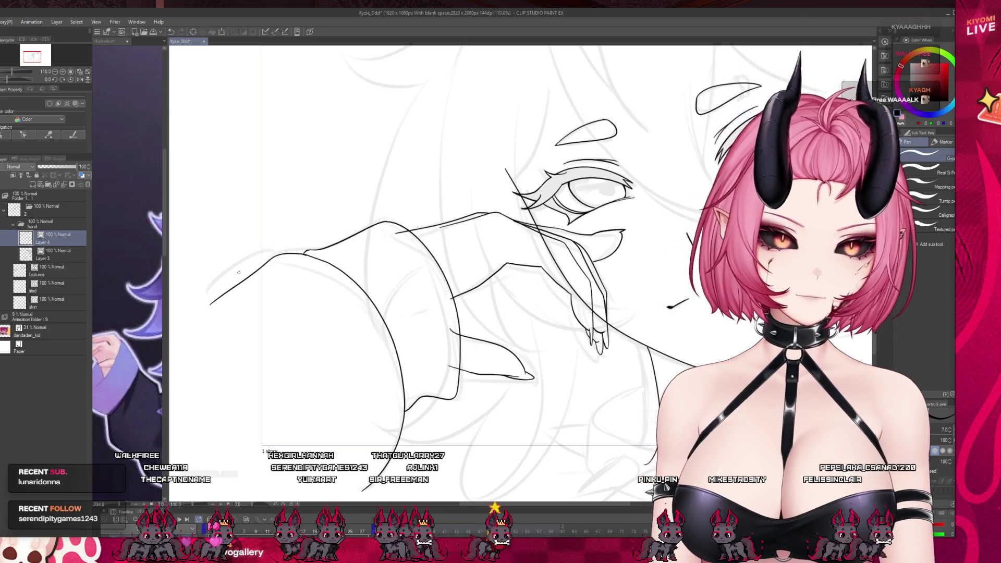
scroll(283, 234, up, 5)
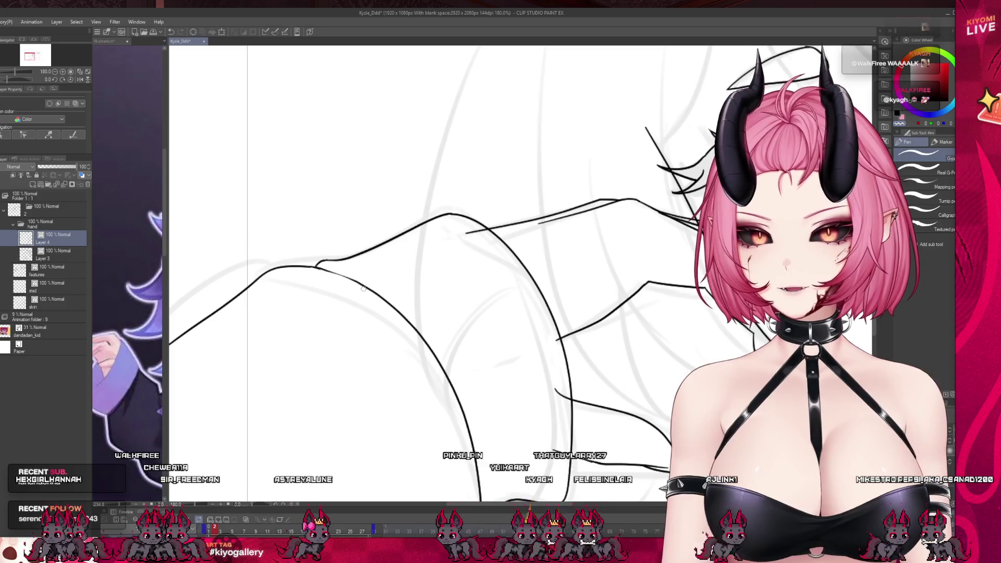
- Ink the sleeve's top edge over the sketch with a bold line
drag(318, 267, 392, 301)
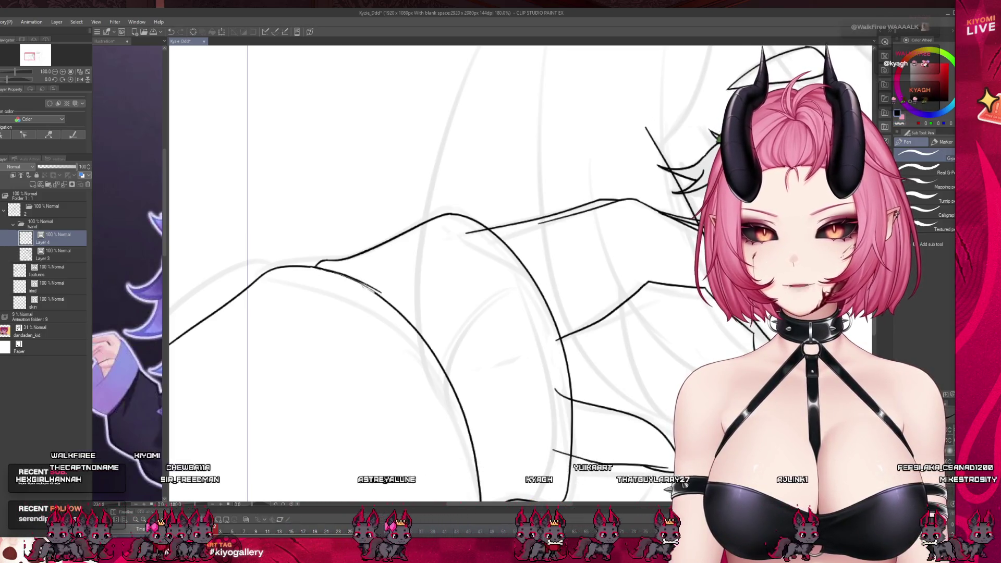
drag(315, 267, 394, 305)
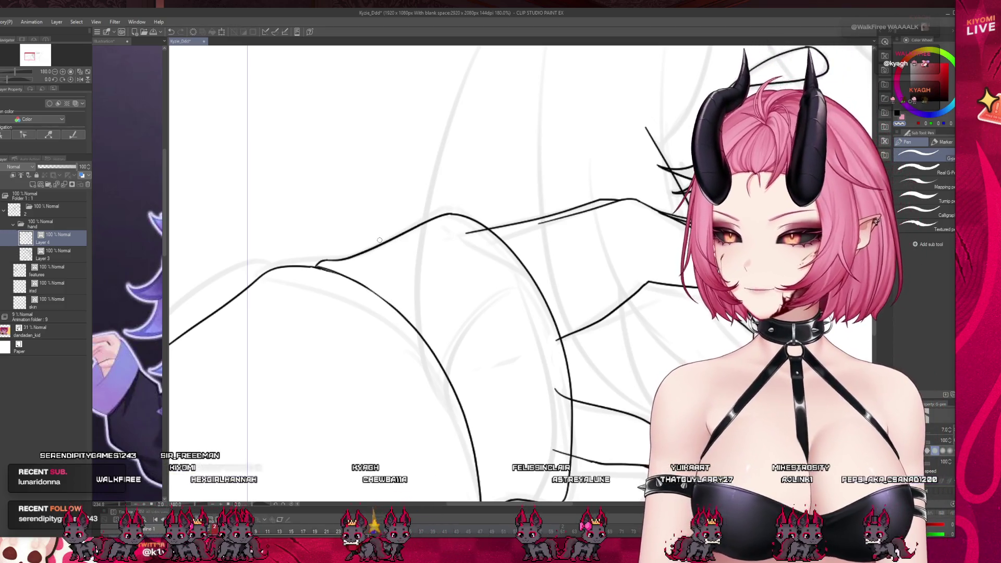
scroll(369, 233, down, 8)
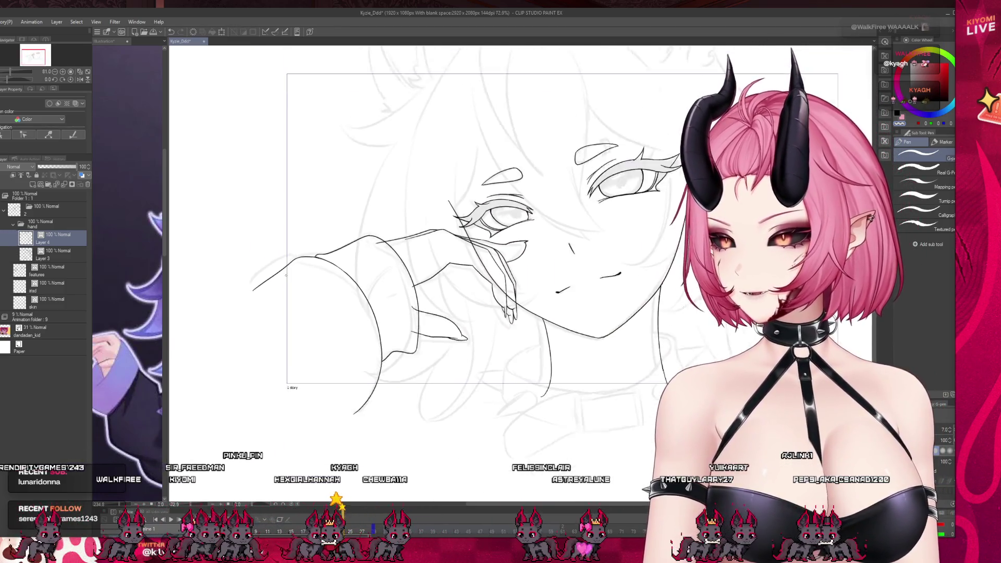
scroll(290, 197, up, 2)
scroll(391, 125, down, 2)
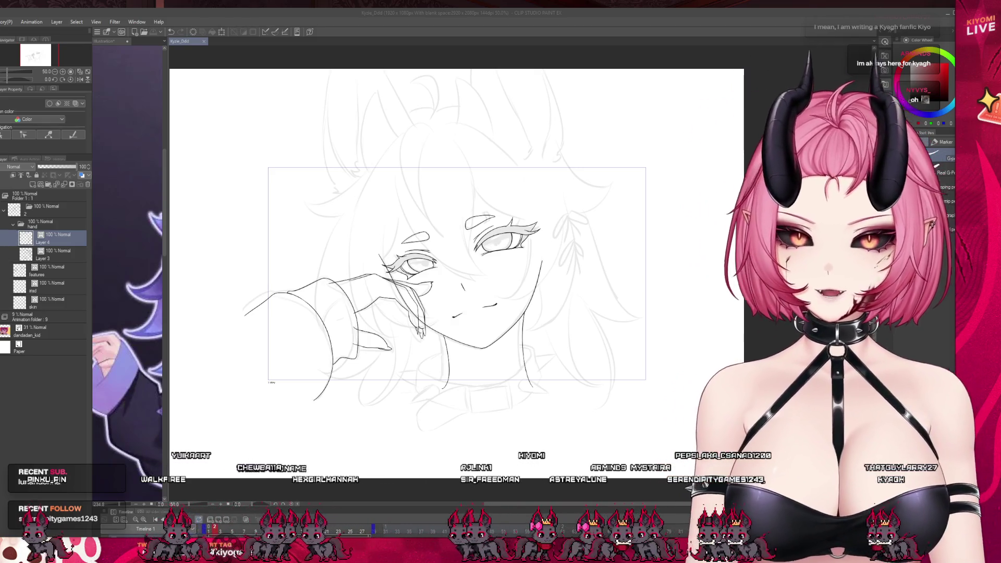
- Select Layer 3 and collapse the hand folder in the Layer palette
click(58, 254)
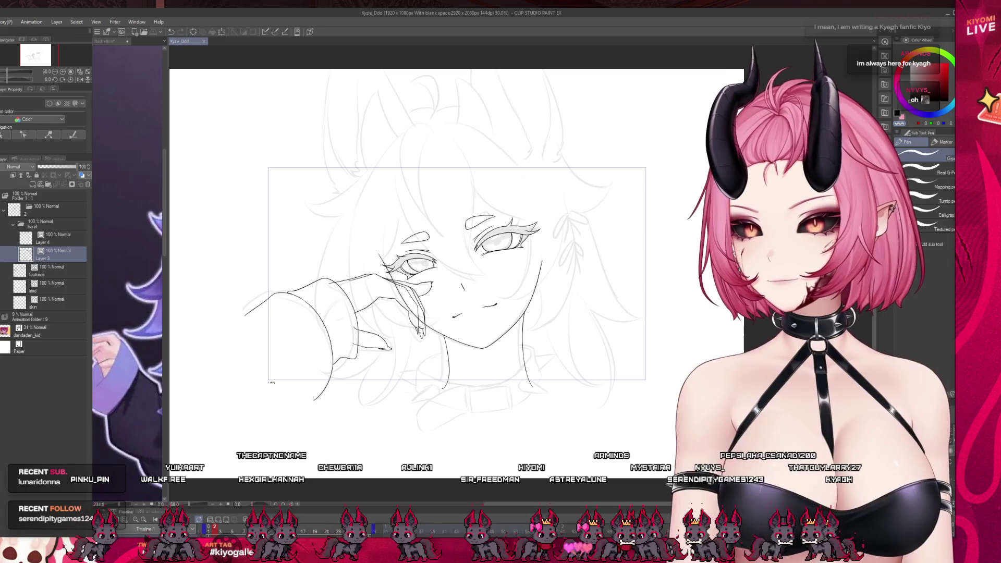
scroll(362, 327, up, 3)
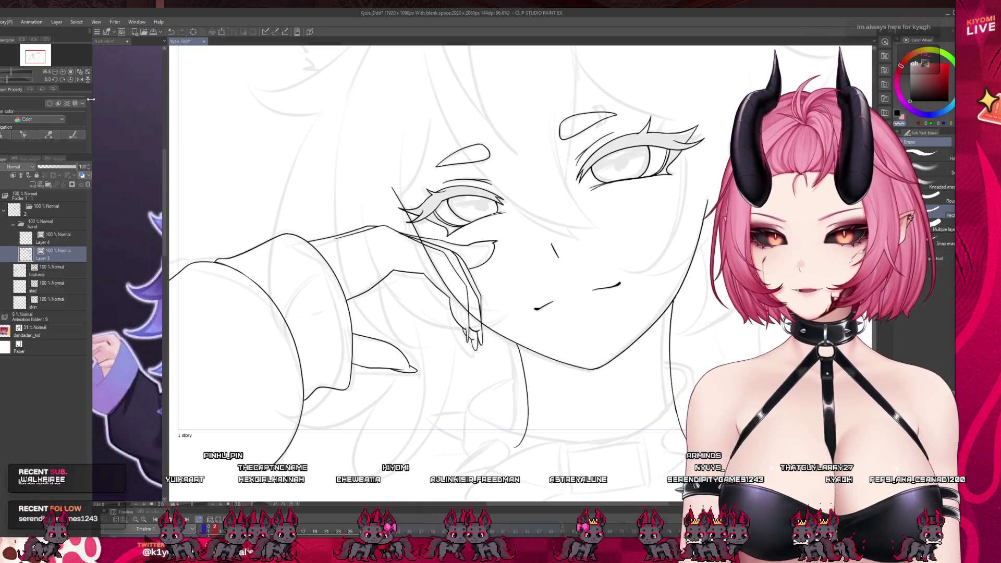
key(p)
scroll(328, 227, down, 3)
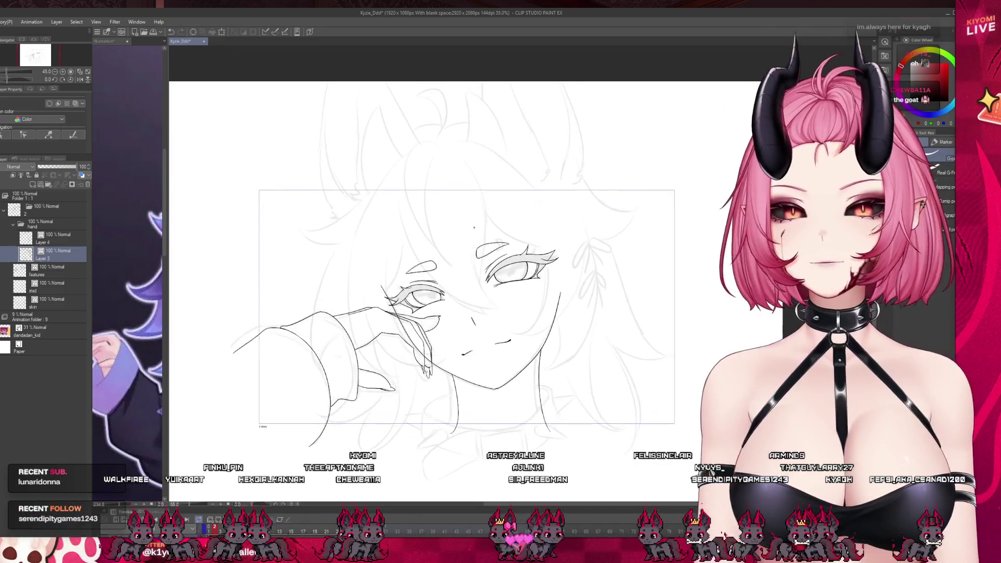
click(46, 222)
click(13, 224)
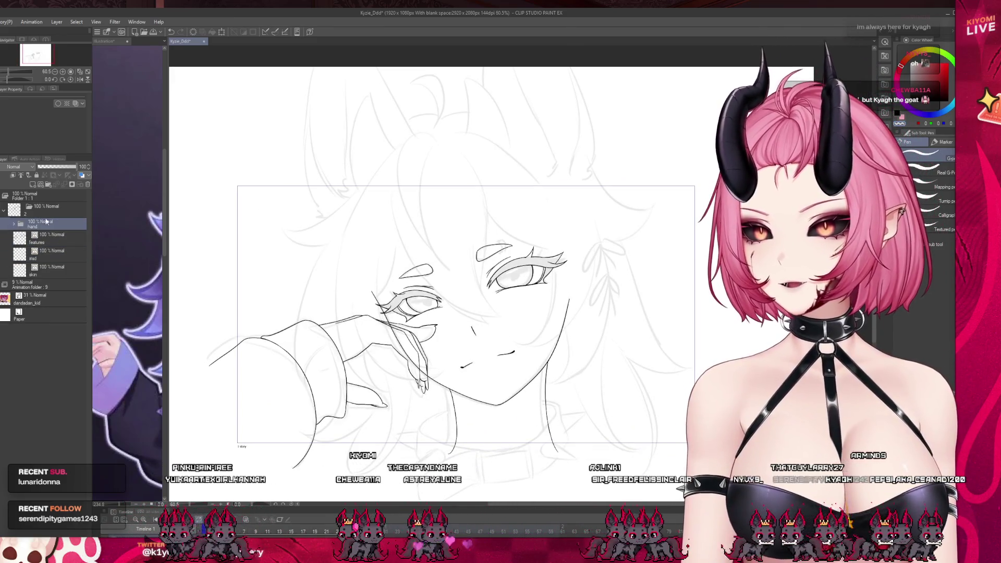
- Create a hair folder above the hand folder containing a new Layer 5
click(49, 186)
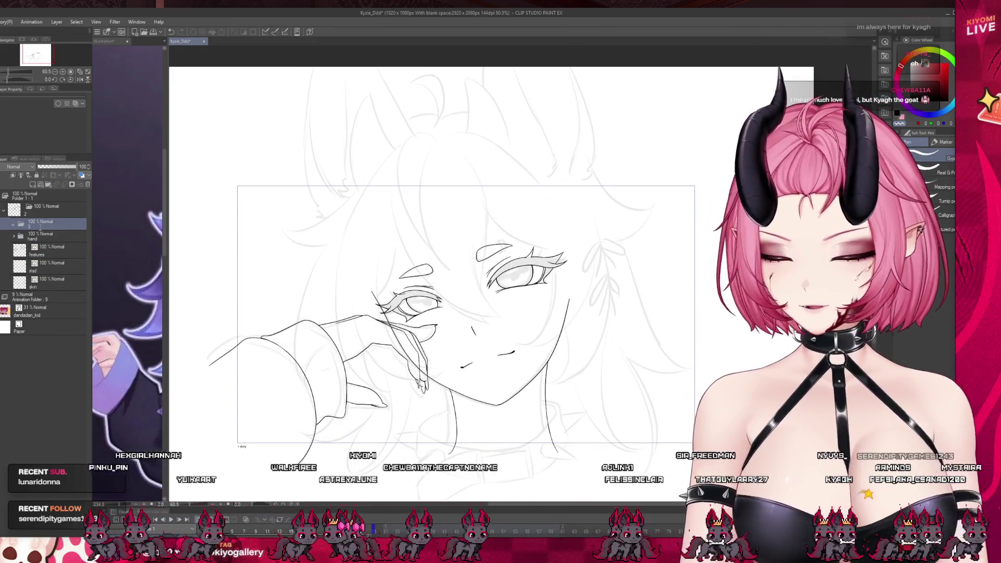
click(32, 184)
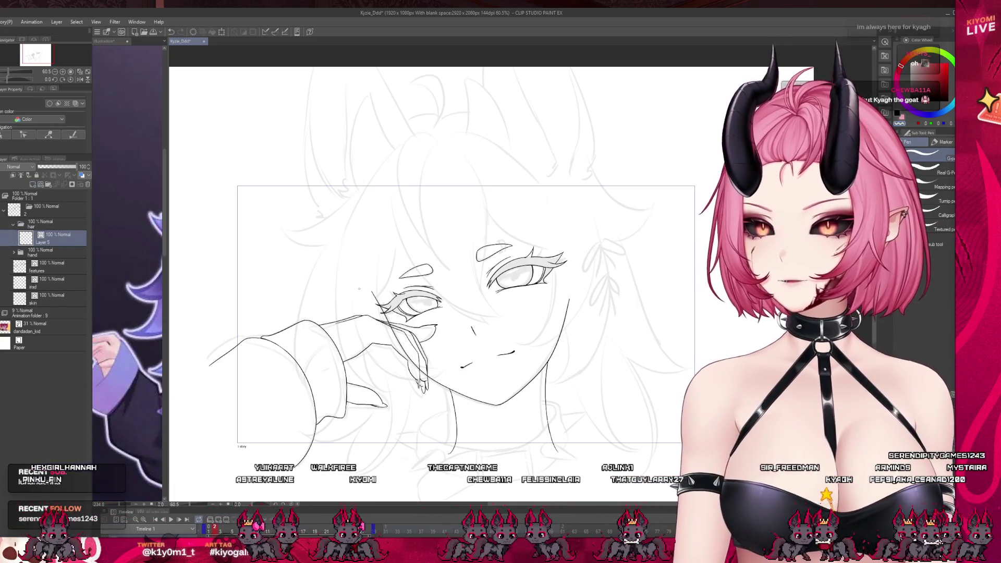
scroll(532, 217, down, 1)
scroll(532, 216, up, 2)
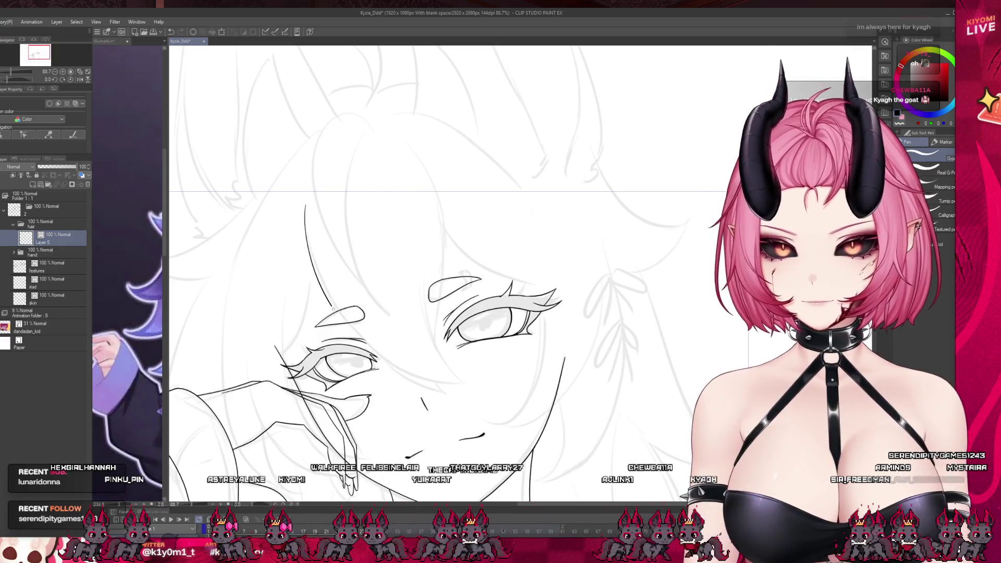
key(ctrl+z)
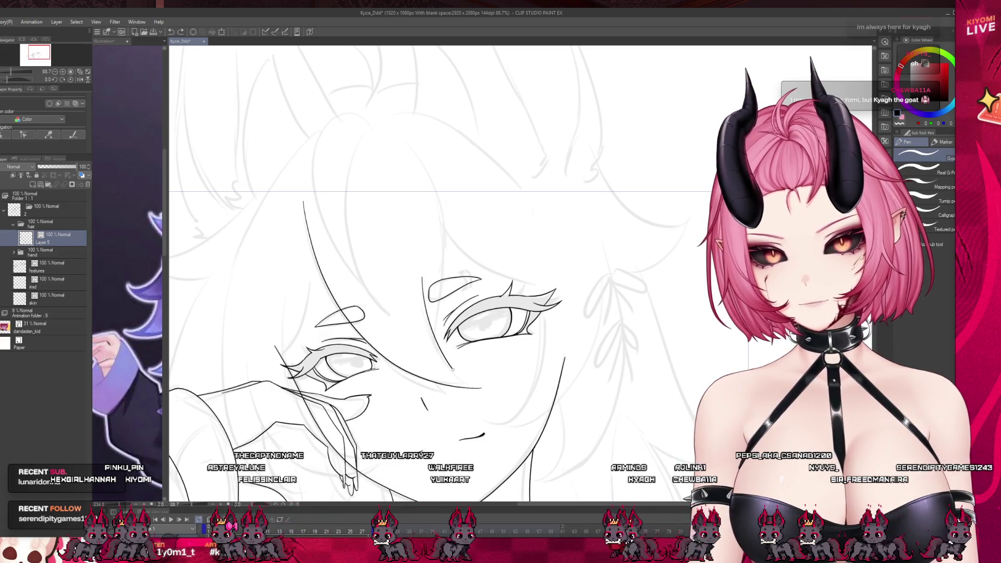
key(e)
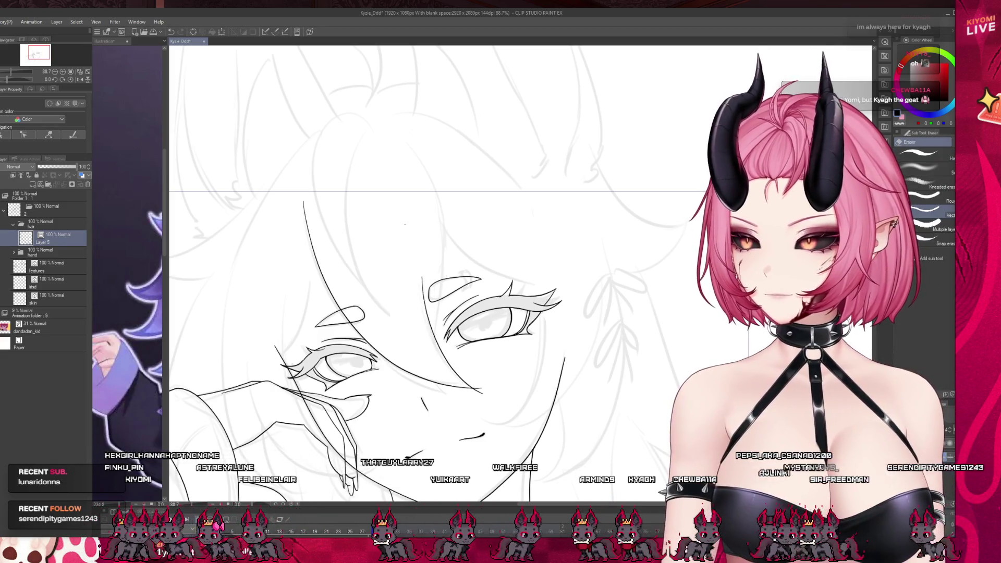
scroll(449, 279, up, 2)
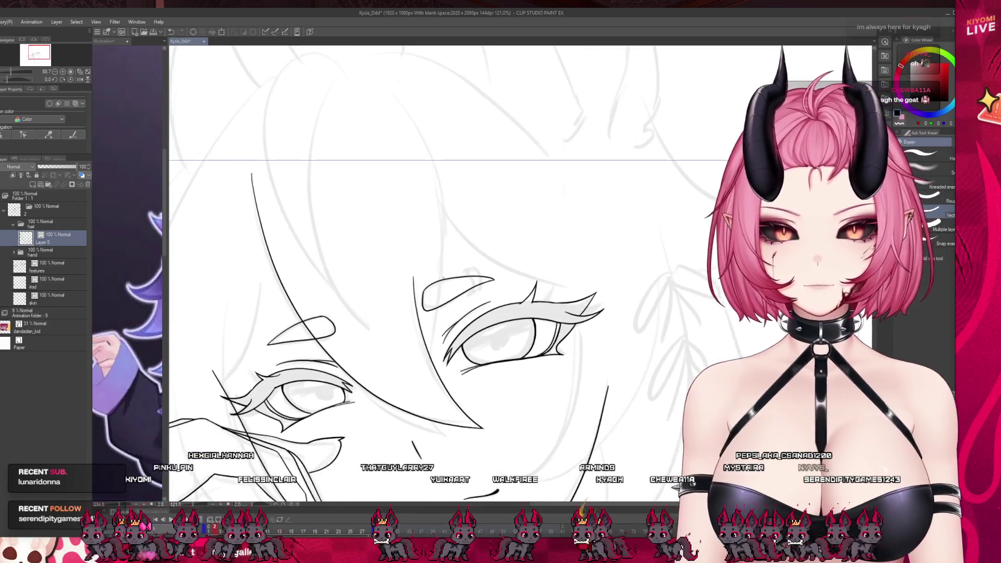
key(p)
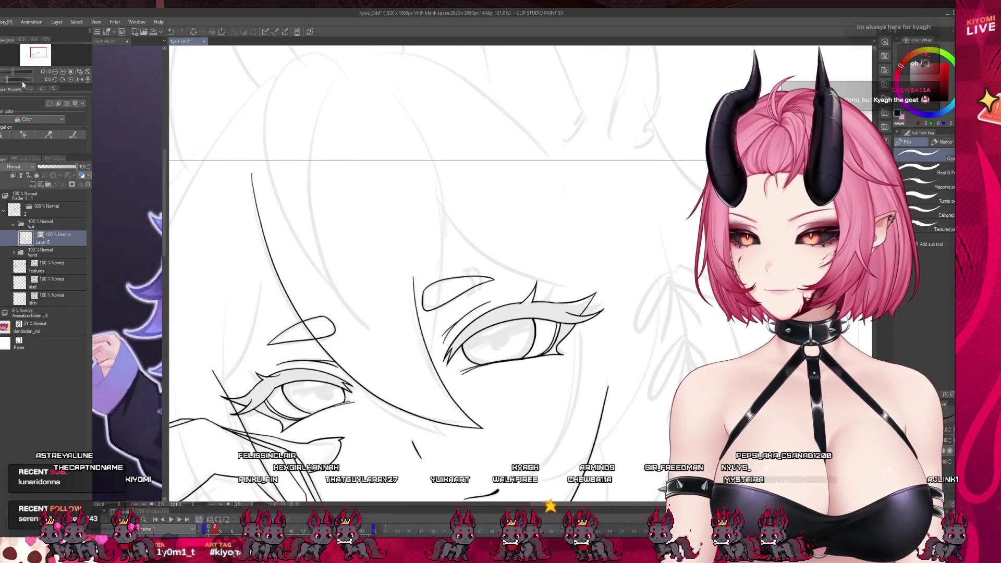
- Try several hair strands across the face, undoing each attempt
mouse_move(445, 269)
mouse_down()
mouse_move(402, 108)
mouse_move(425, 146)
mouse_move(441, 307)
mouse_up()
key(ctrl+z)
drag(432, 399, 441, 422)
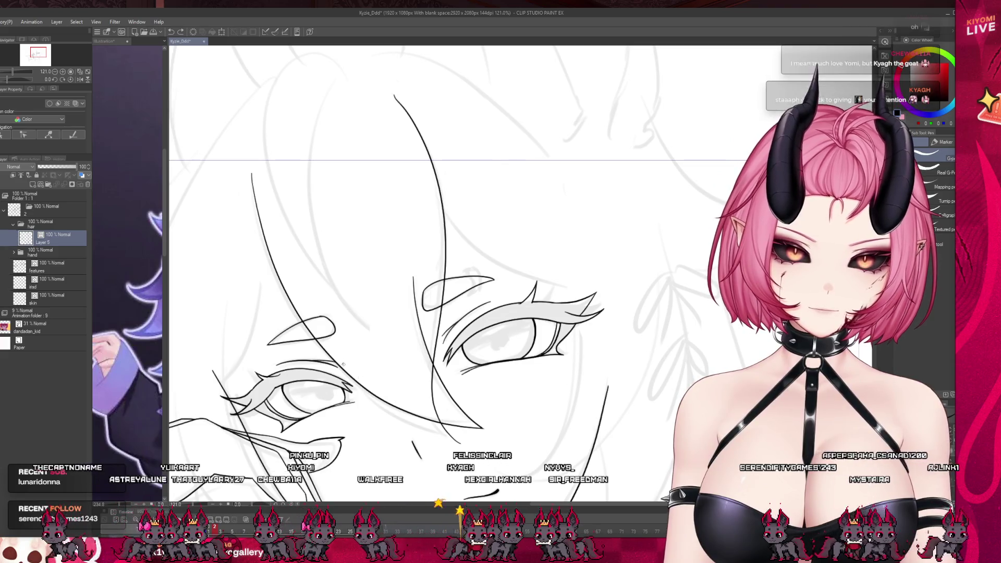
key(ctrl+z)
drag(416, 127, 444, 318)
key(ctrl+z)
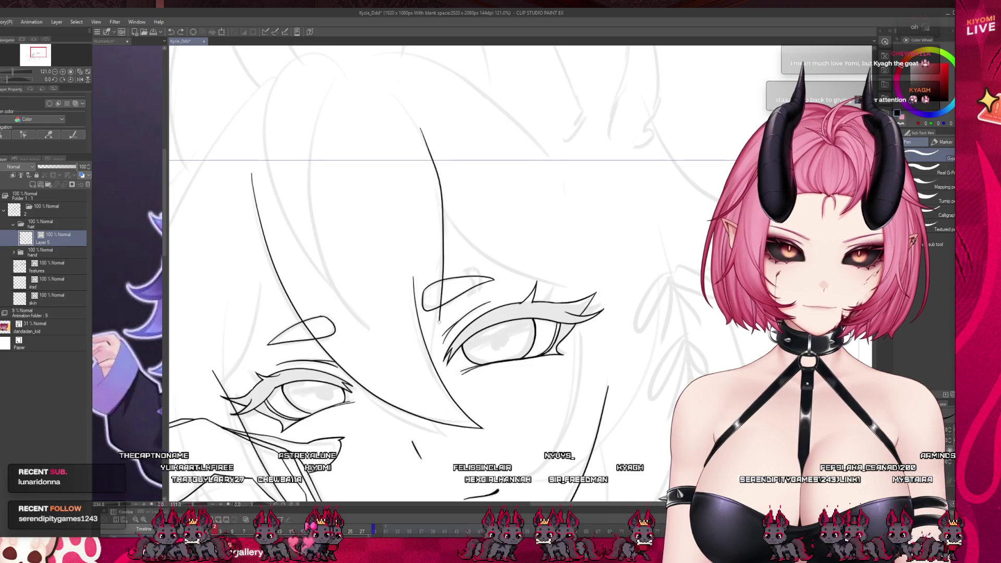
mouse_move(394, 94)
mouse_down()
mouse_move(441, 194)
mouse_move(446, 378)
mouse_up()
key(ctrl+z)
drag(392, 92, 437, 284)
key(ctrl+z)
- Draw the final curved hair strand from the forehead down the face, then go to the Illustration canvas
key(ctrl+z)
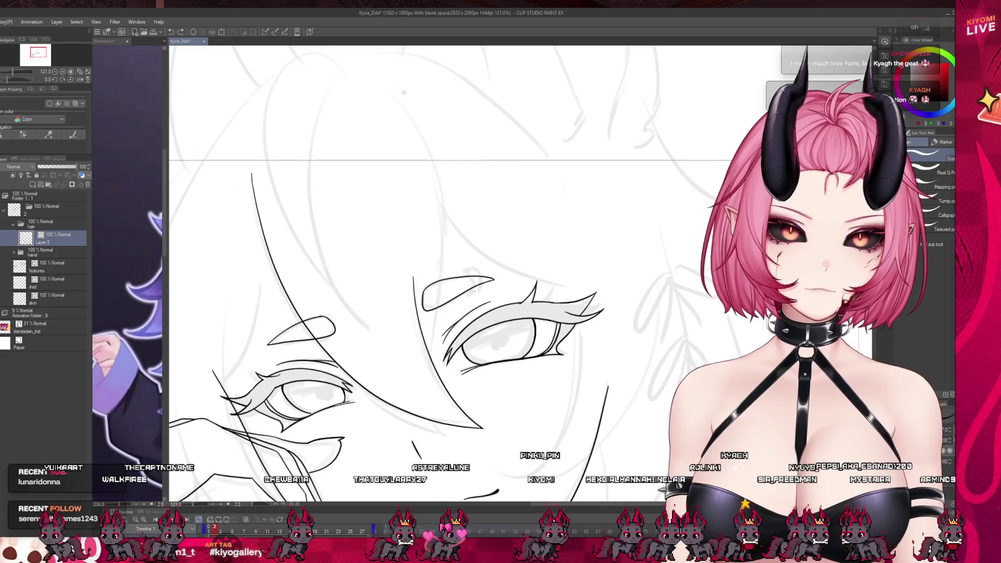
drag(413, 114, 435, 158)
key(ctrl+z)
mouse_move(407, 114)
mouse_down()
mouse_move(440, 282)
mouse_move(446, 396)
mouse_up()
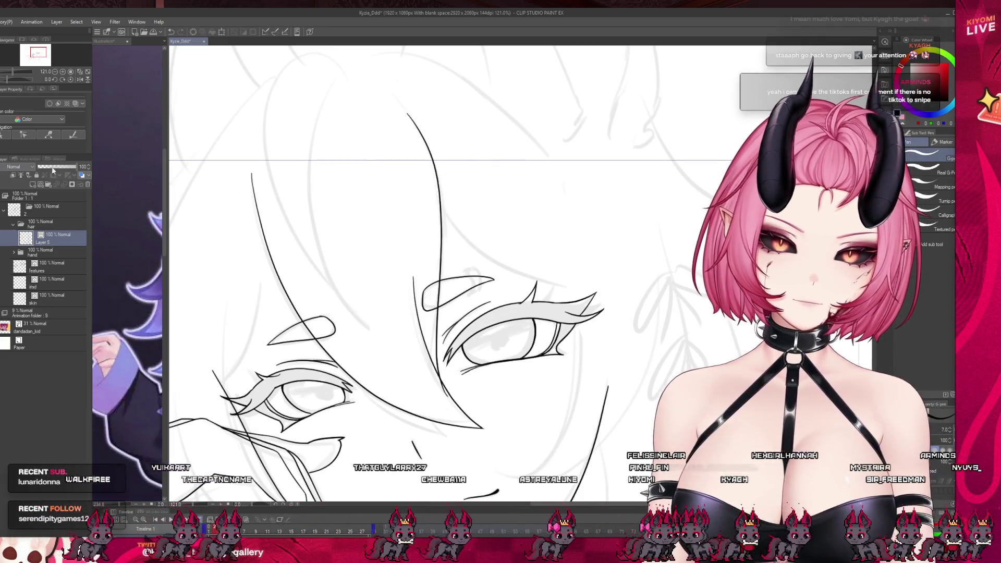
key(e)
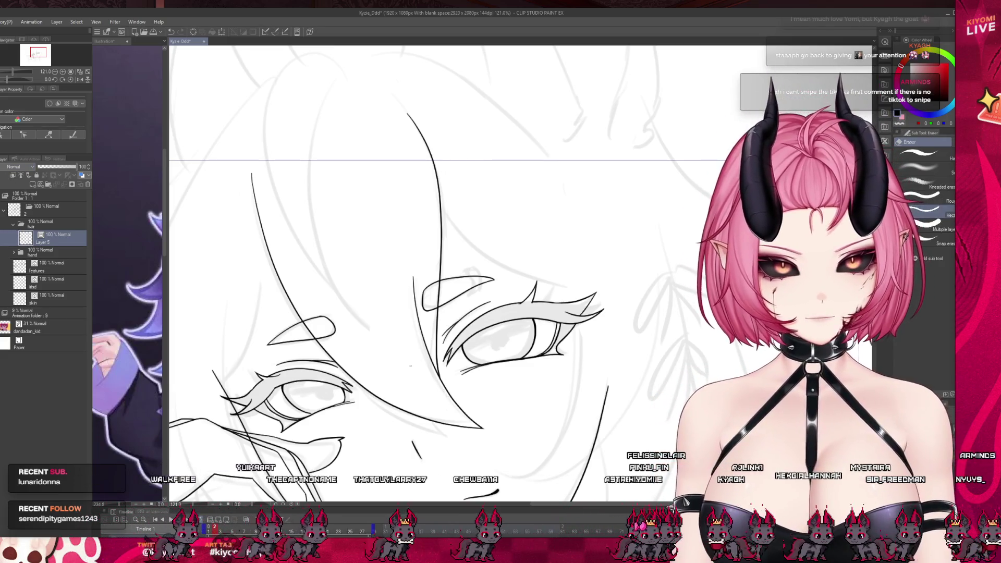
key(p)
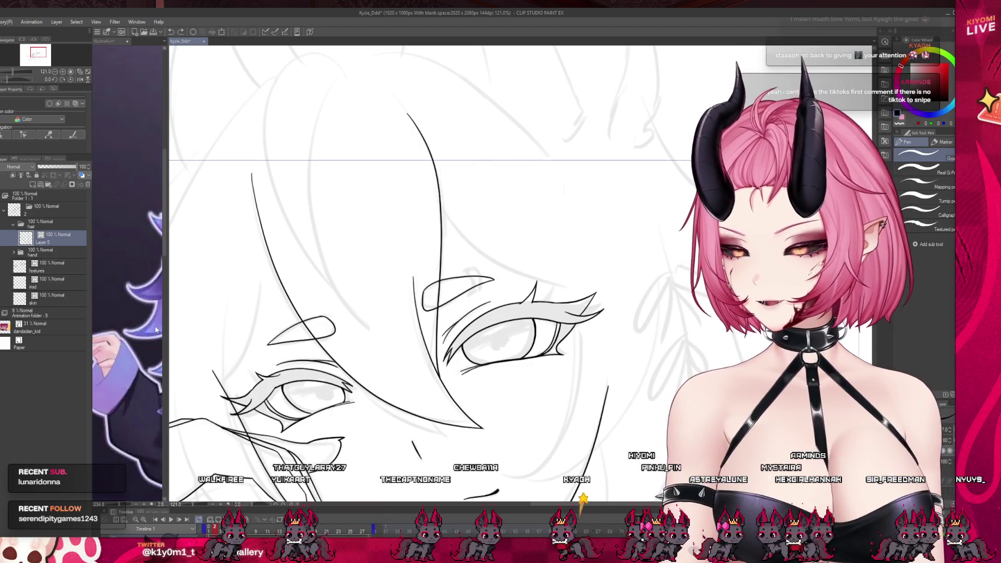
key(ctrl+Tab)
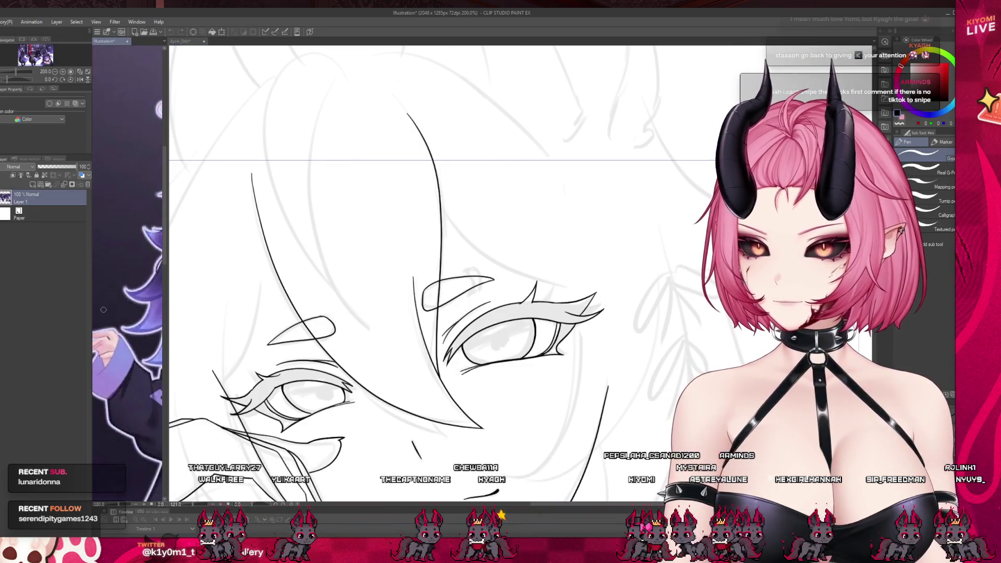
scroll(127, 271, up, 5)
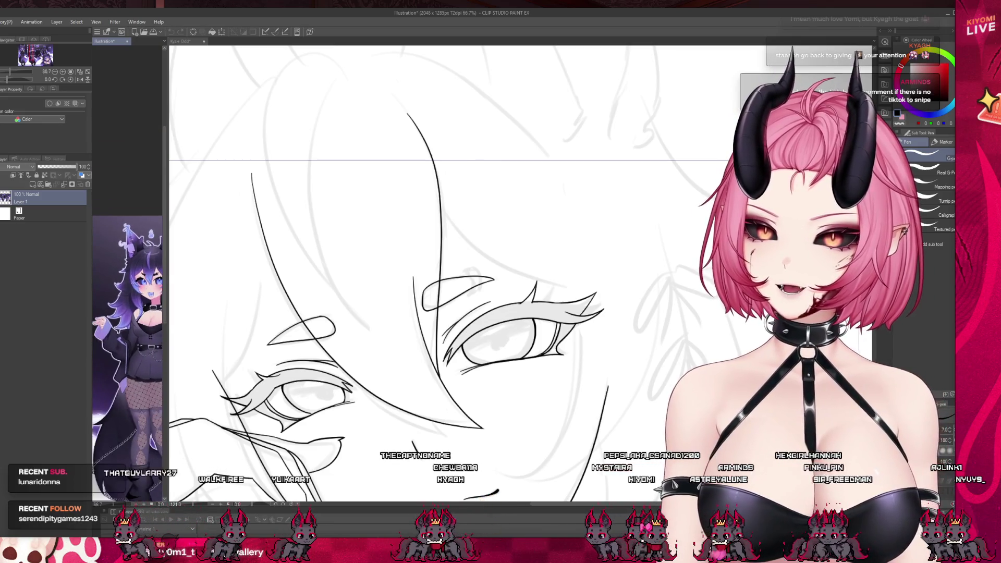
key(ctrl+Tab)
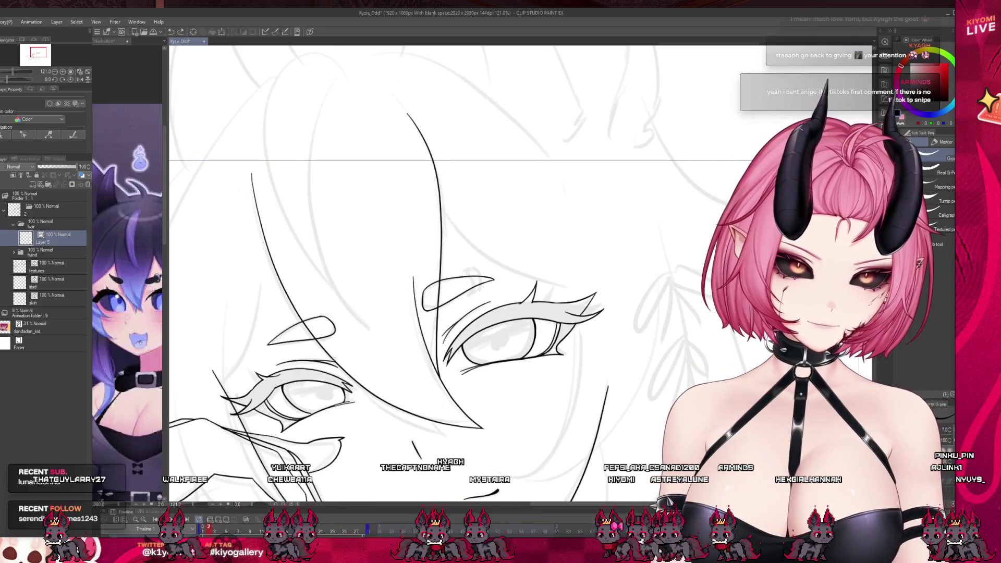
drag(410, 426, 461, 444)
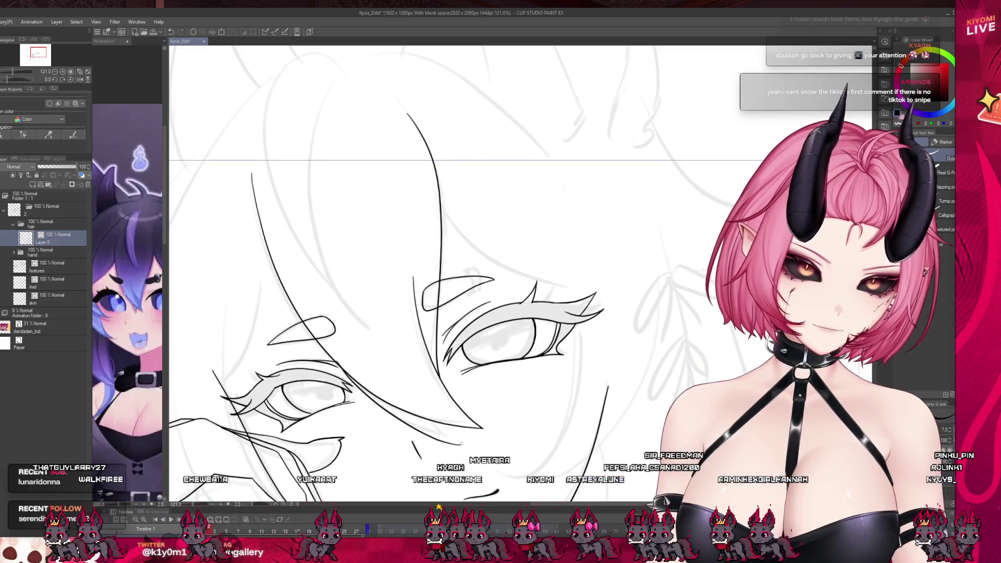
drag(421, 417, 457, 443)
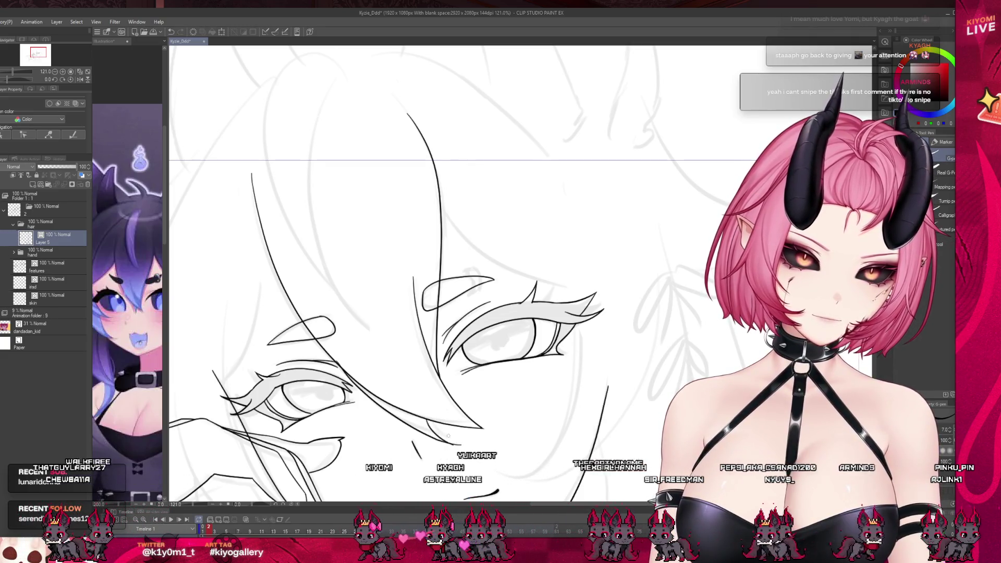
drag(421, 418, 457, 443)
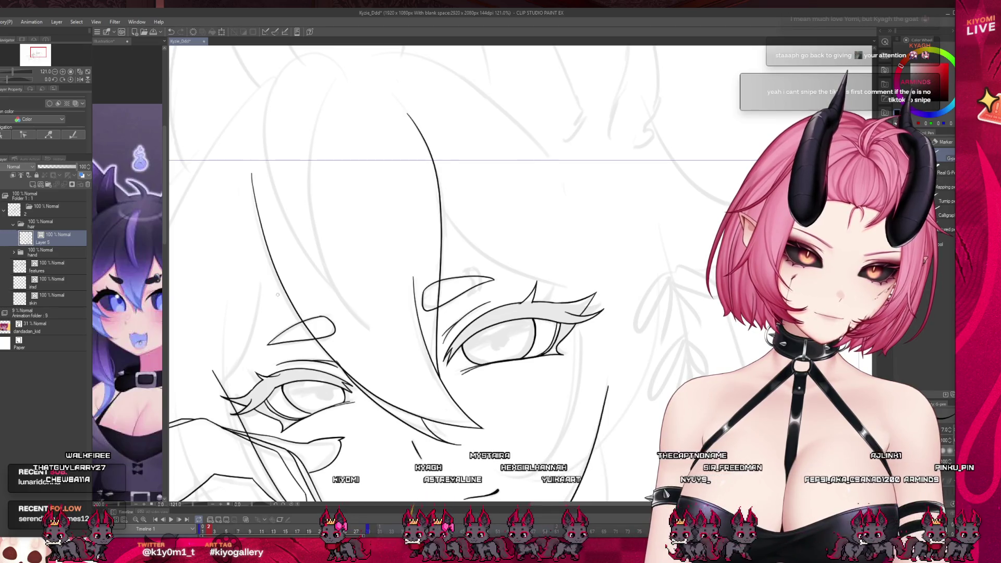
key(e)
key(ctrl+z)
key(p)
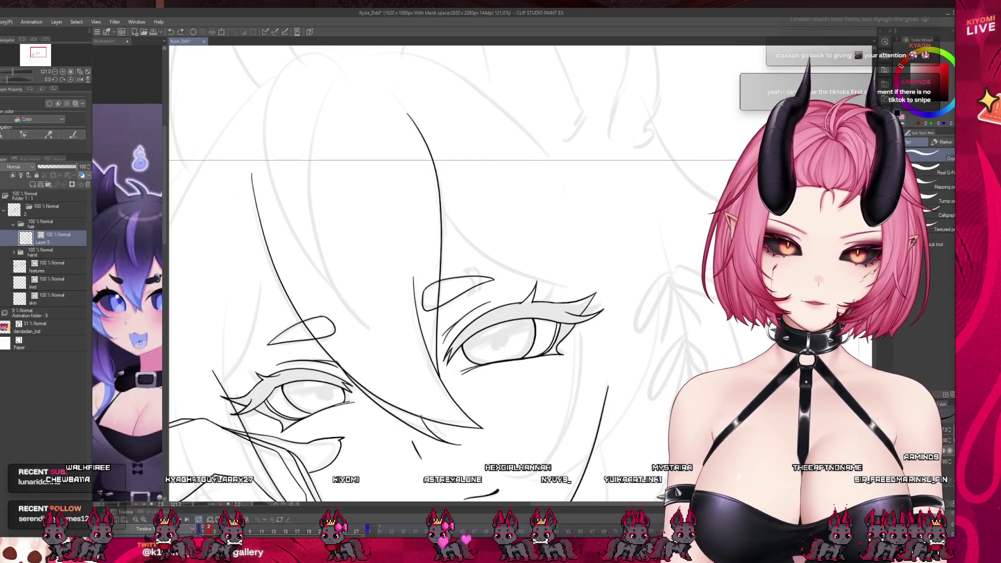
key(e)
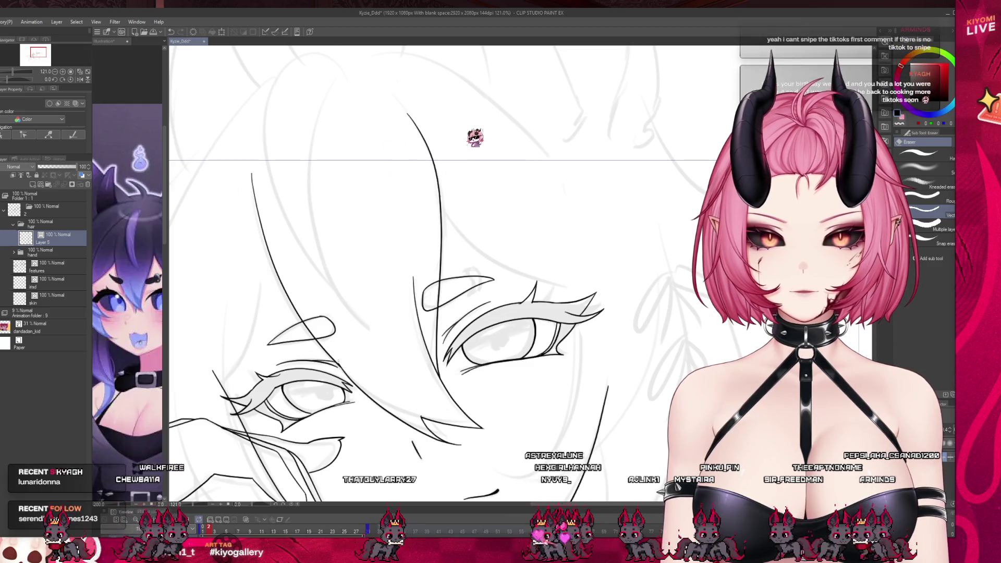
scroll(381, 285, down, 2)
scroll(380, 286, down, 3)
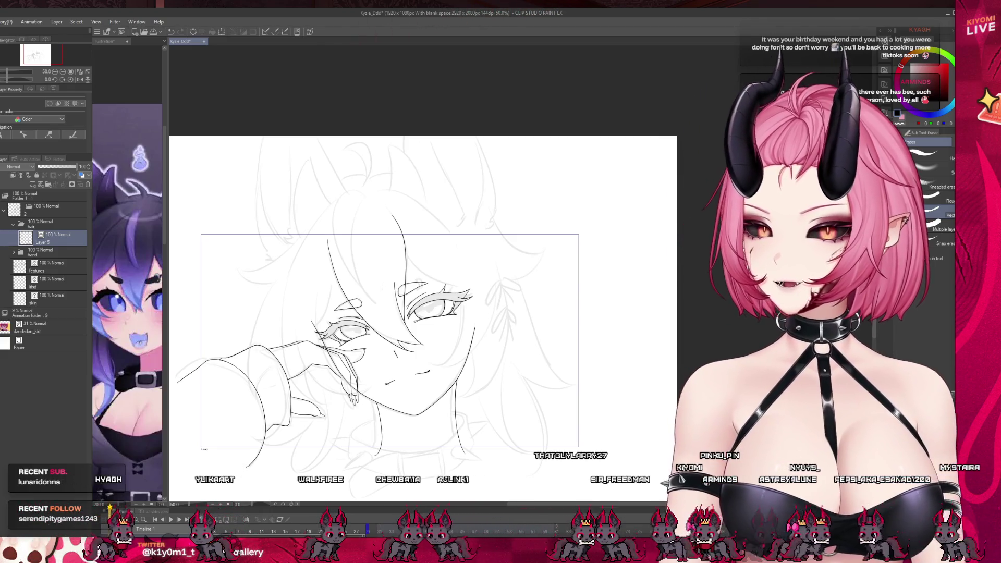
scroll(382, 286, up, 1)
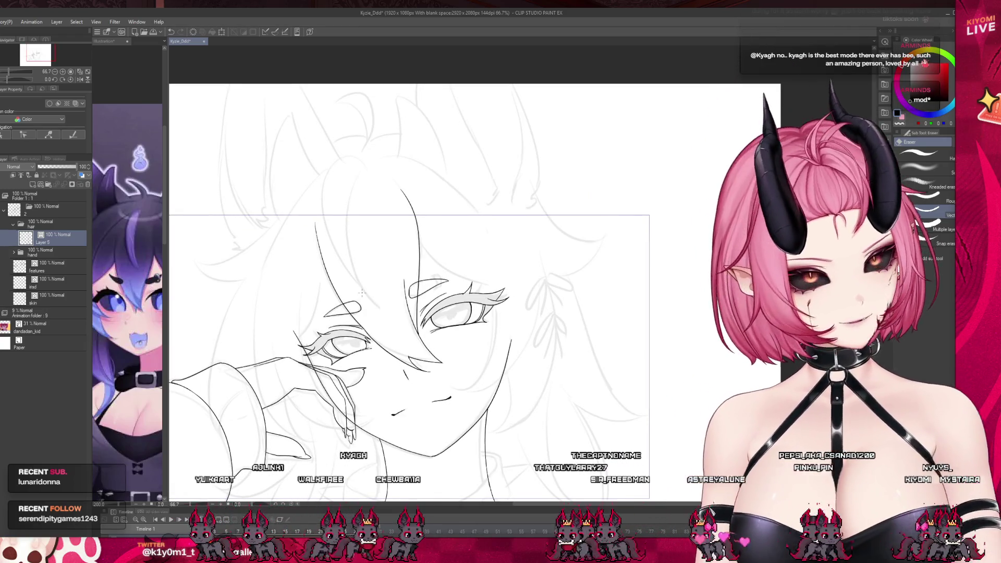
scroll(319, 314, up, 2)
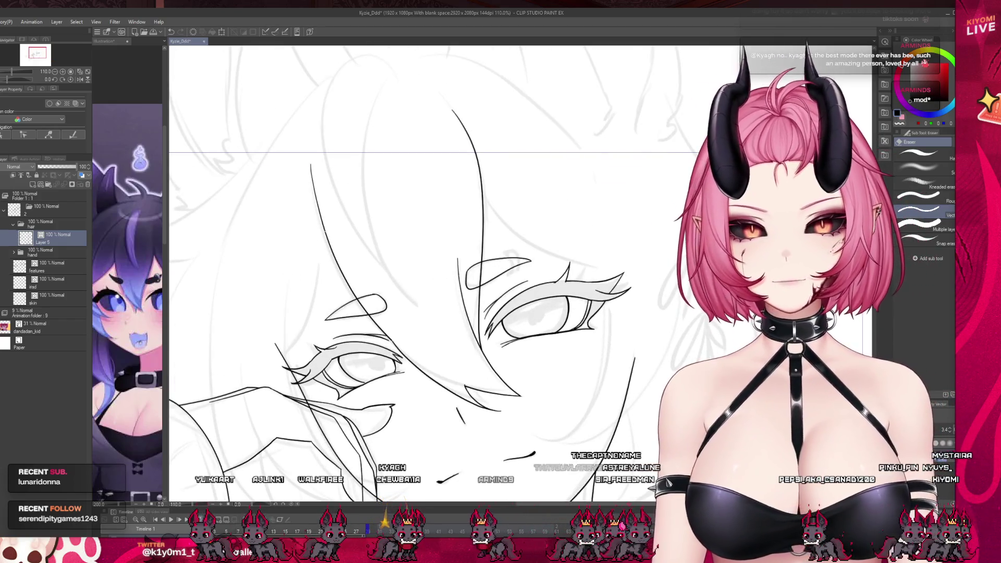
key(p)
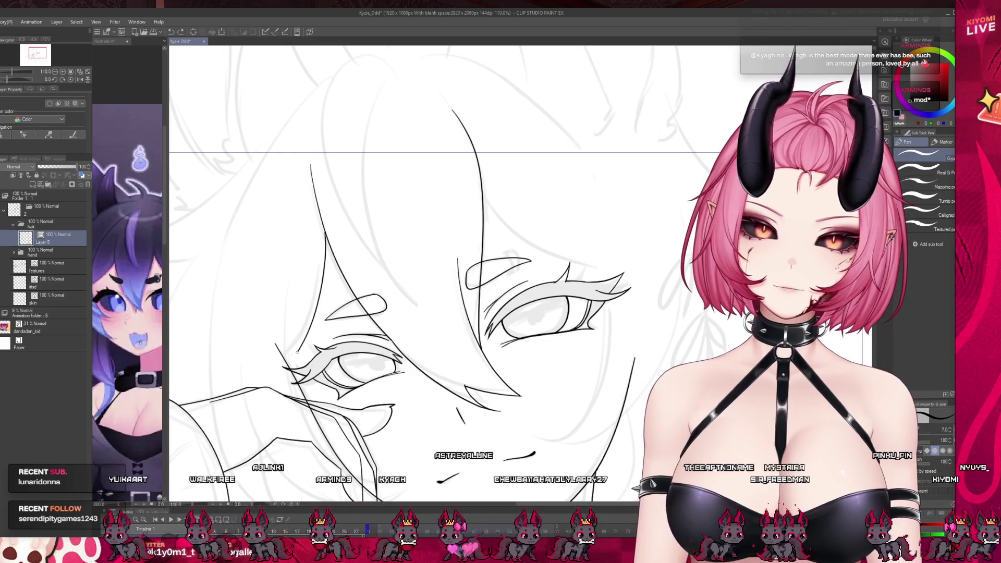
drag(324, 232, 326, 253)
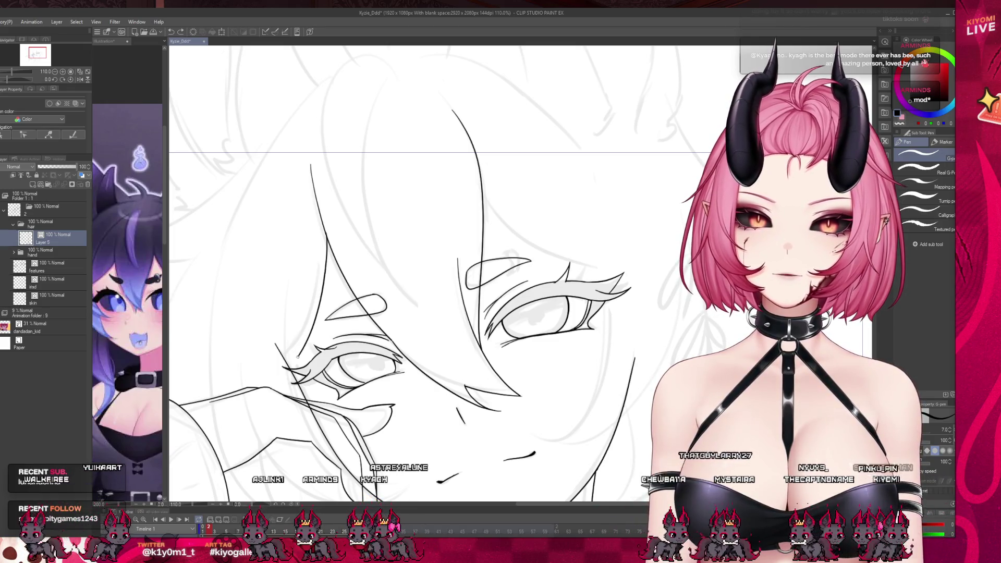
scroll(304, 318, down, 5)
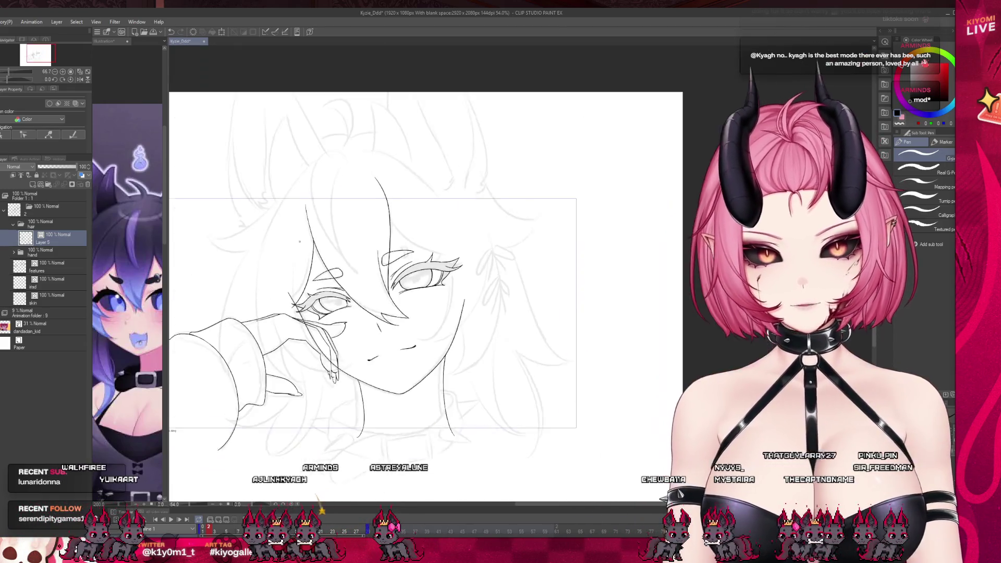
scroll(304, 318, up, 2)
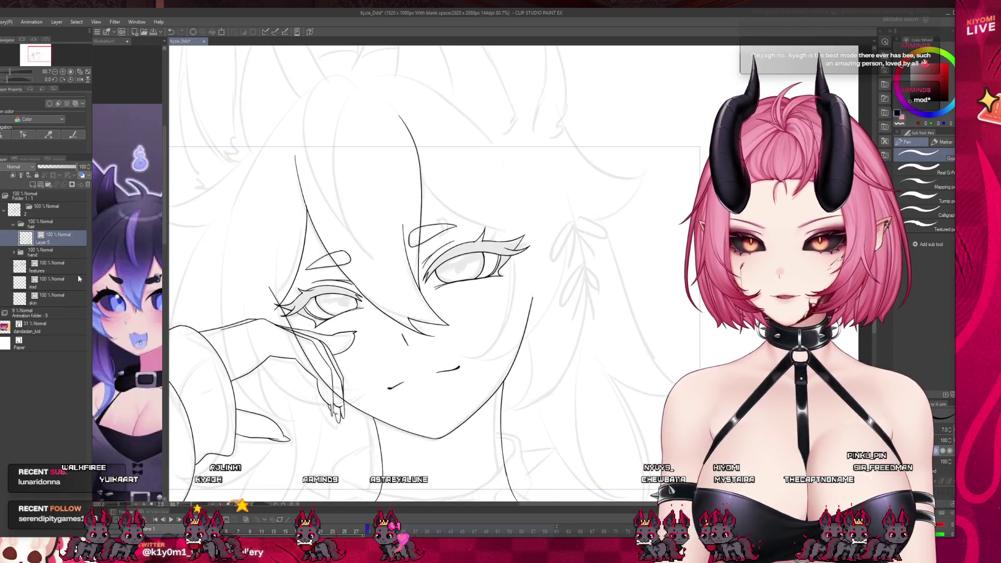
scroll(266, 329, up, 2)
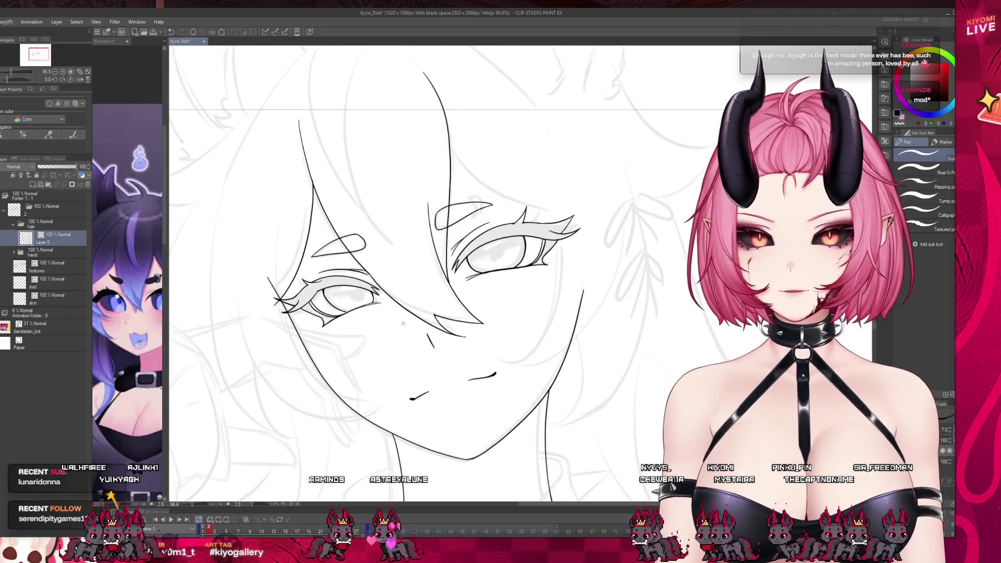
scroll(404, 323, down, 4)
scroll(380, 300, up, 4)
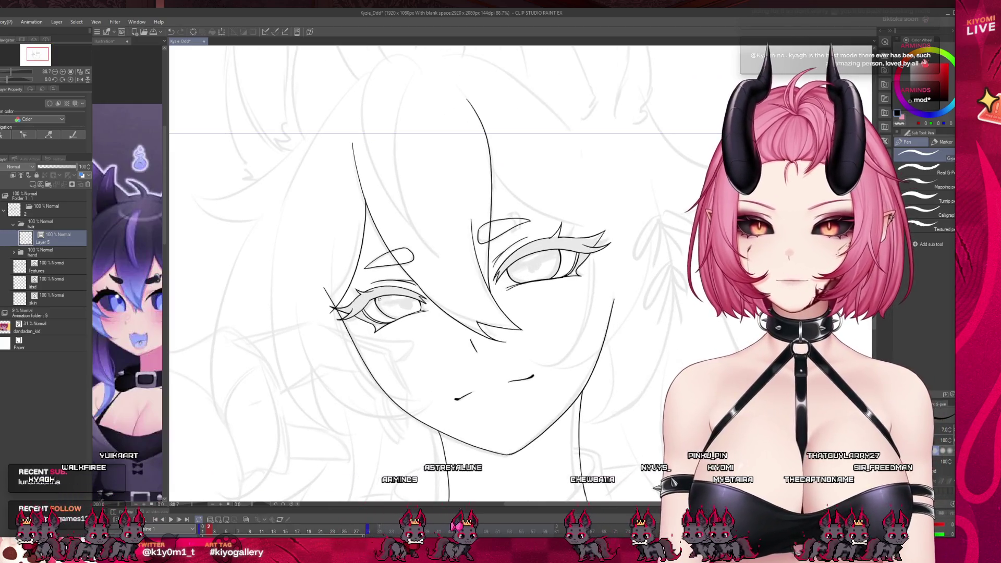
key(ctrl+Tab)
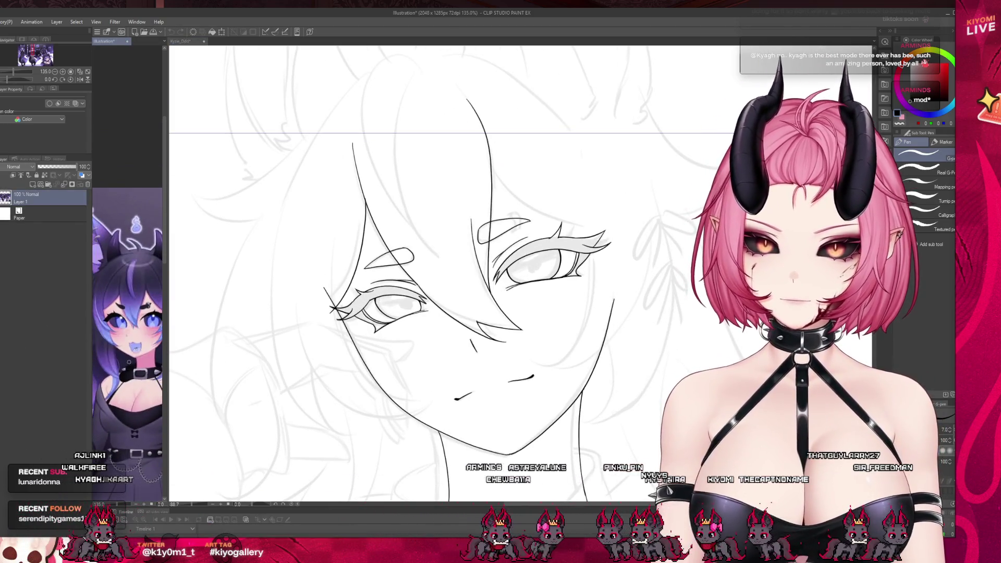
key(ctrl+Tab)
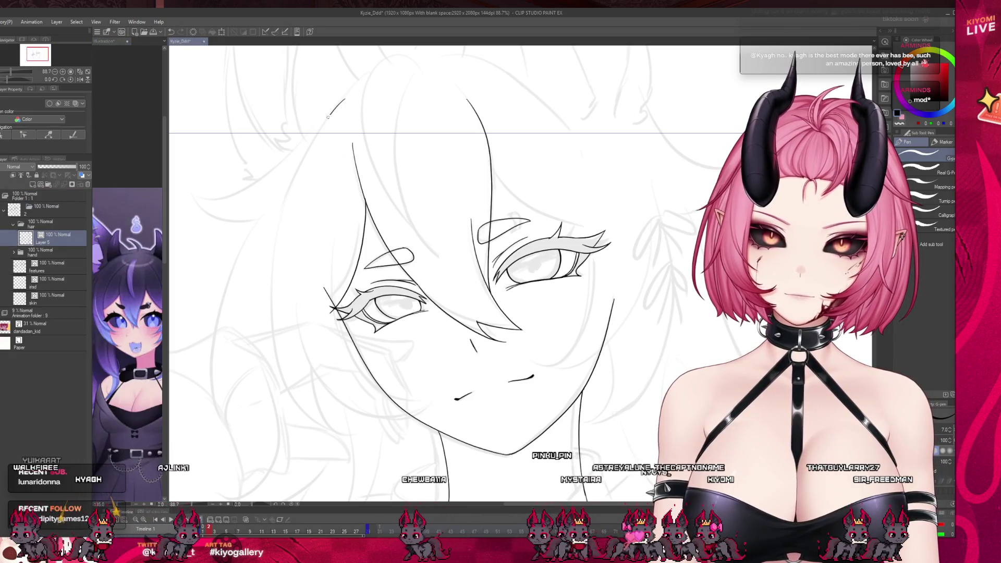
key(ctrl+z)
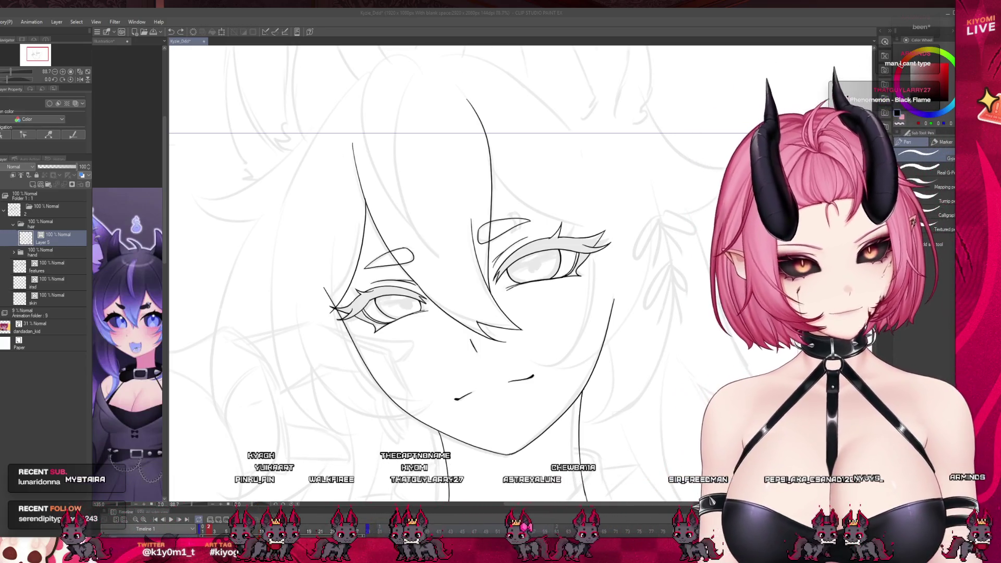
- Remove the hair stroke crossing the left eye
scroll(469, 260, down, 3)
scroll(470, 260, up, 4)
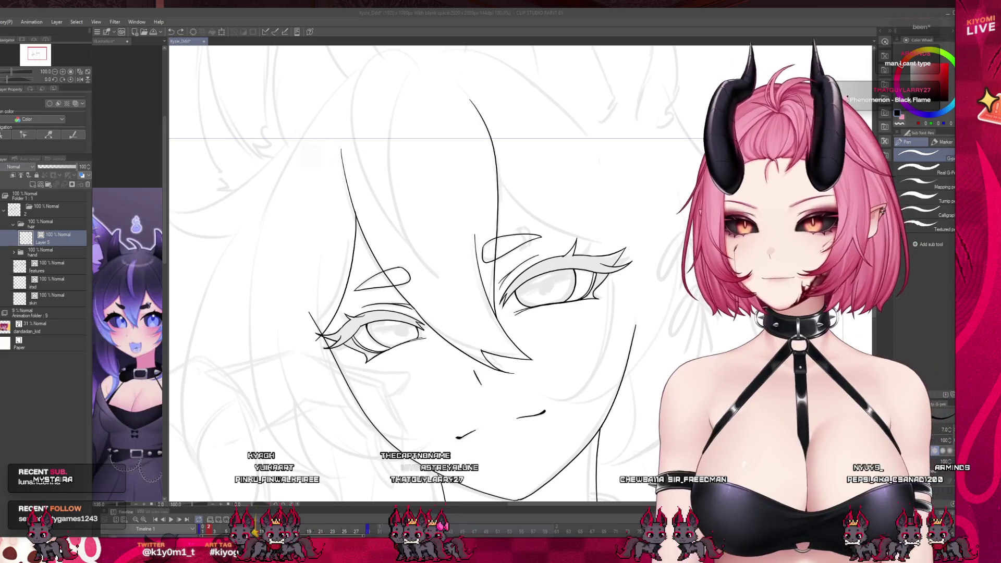
key(e)
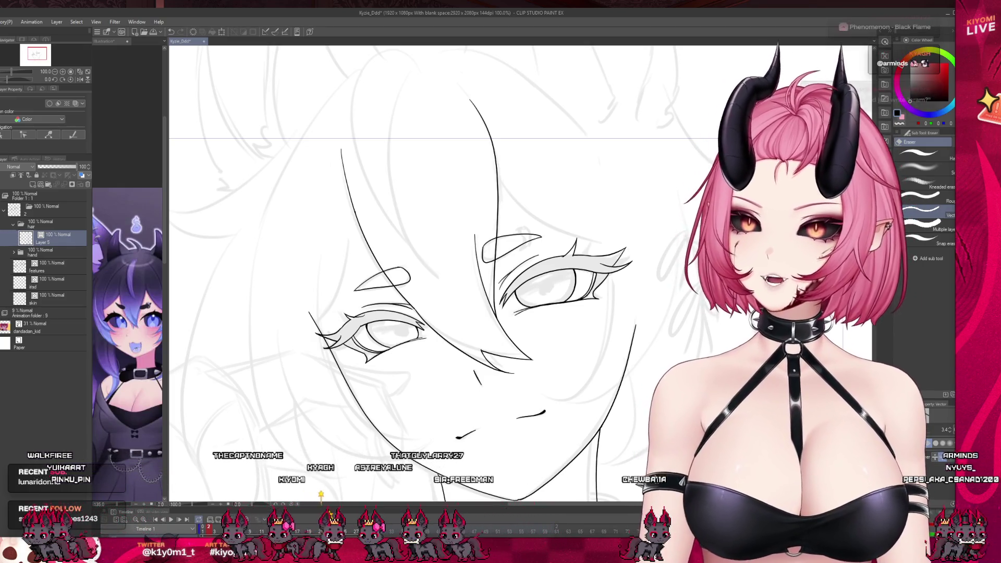
key(p)
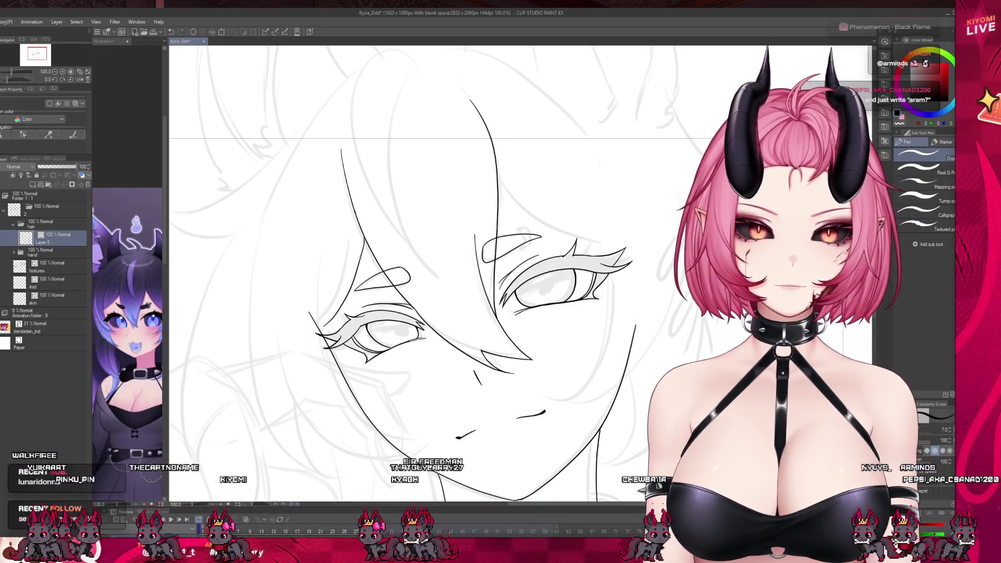
key(ctrl+z)
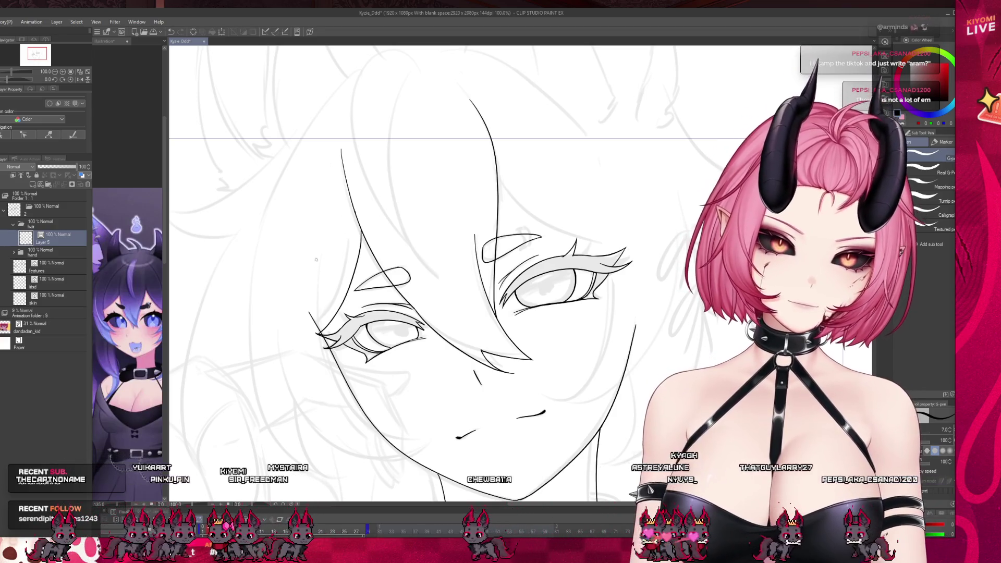
- After discarding two jawline curves, draw a new outline down the face's left side
drag(365, 403, 432, 424)
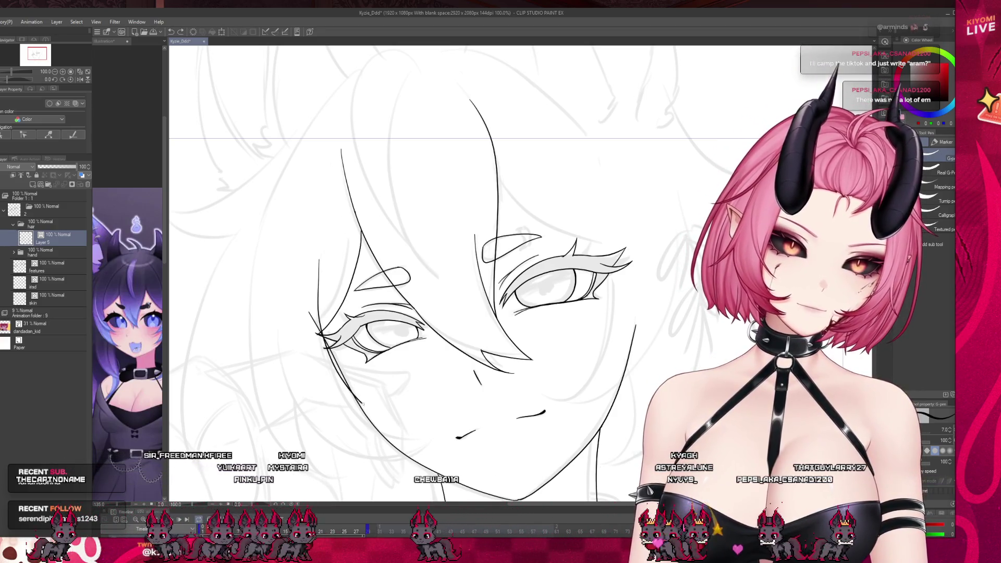
key(ctrl+z)
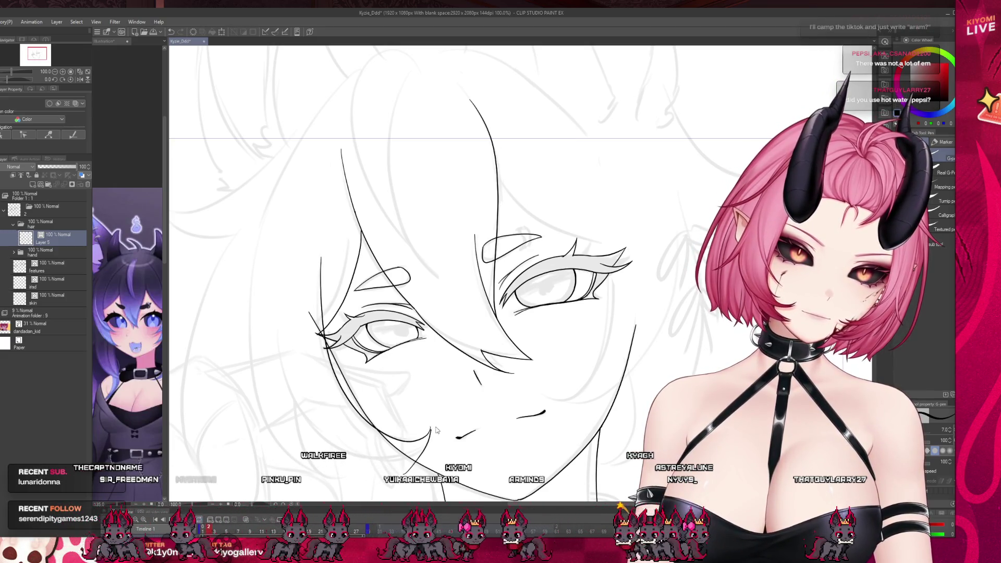
drag(432, 428, 265, 382)
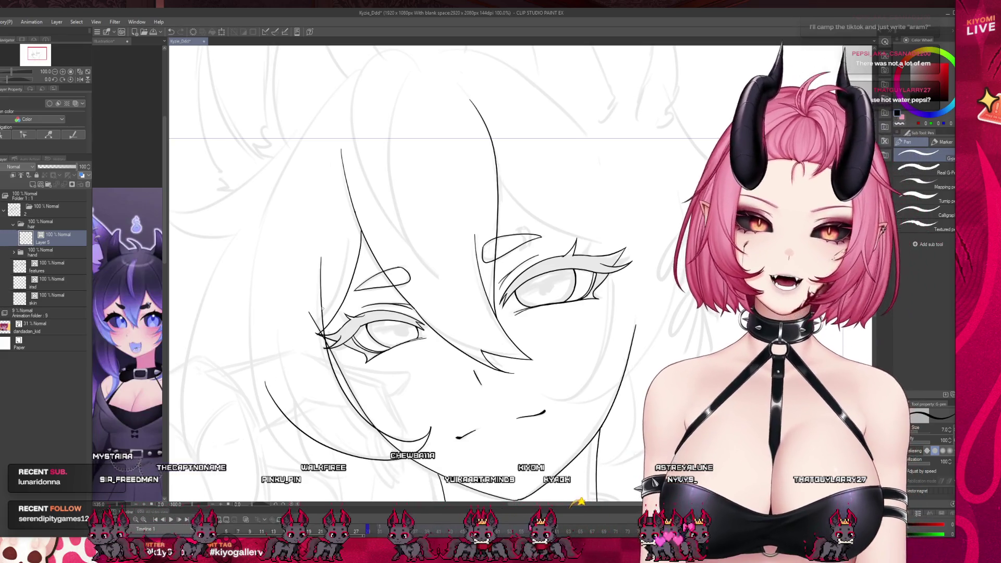
key(ctrl+z)
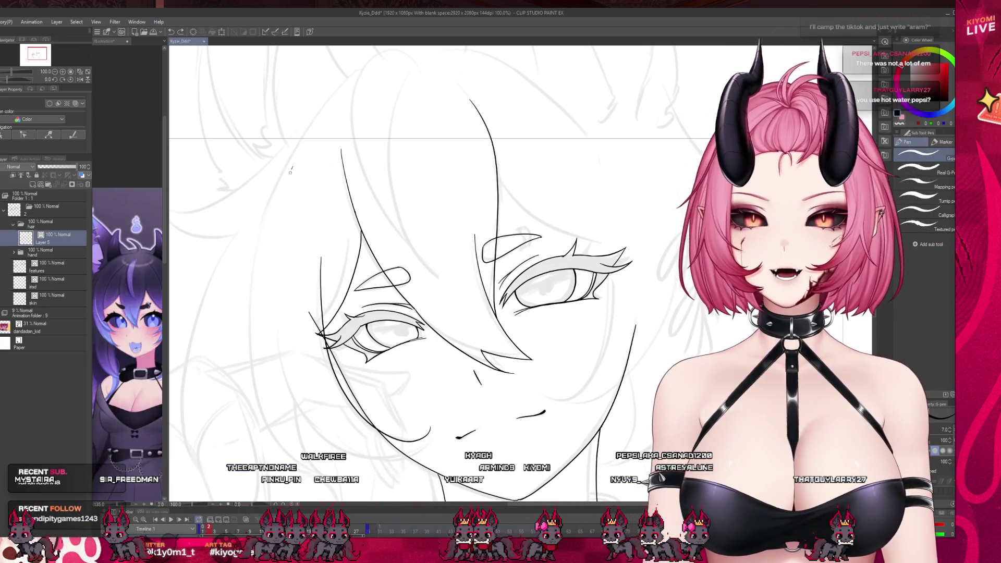
drag(291, 167, 315, 466)
scroll(323, 250, down, 1)
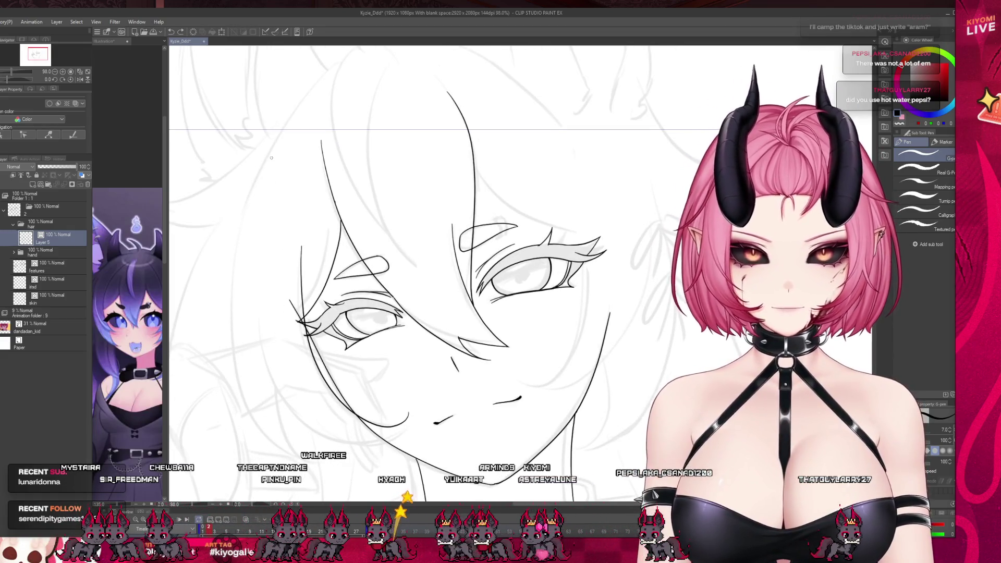
- Retry the left face outline several times, undoing each long curve and chin stroke
key(ctrl+z)
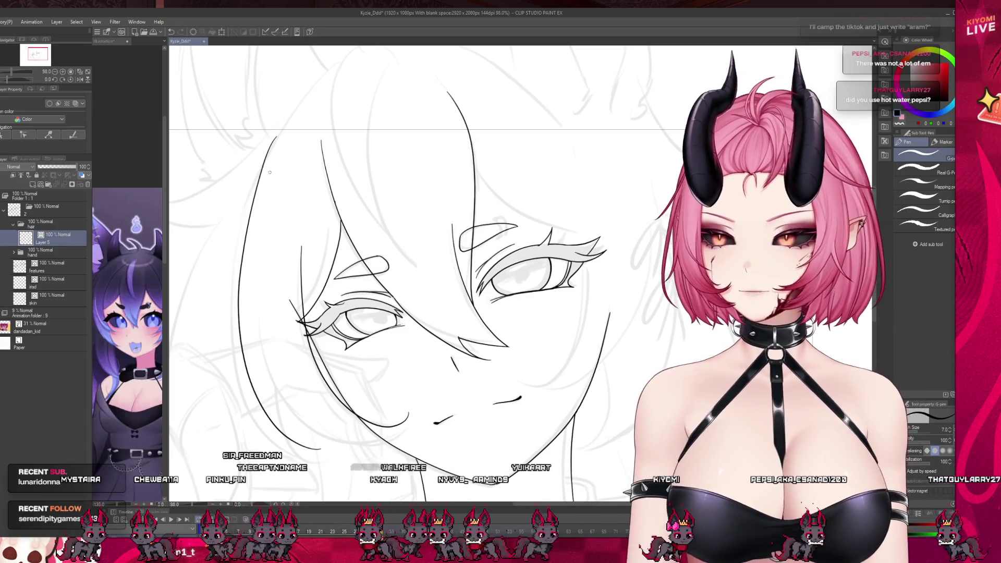
key(ctrl+z)
drag(275, 140, 263, 384)
key(ctrl+z)
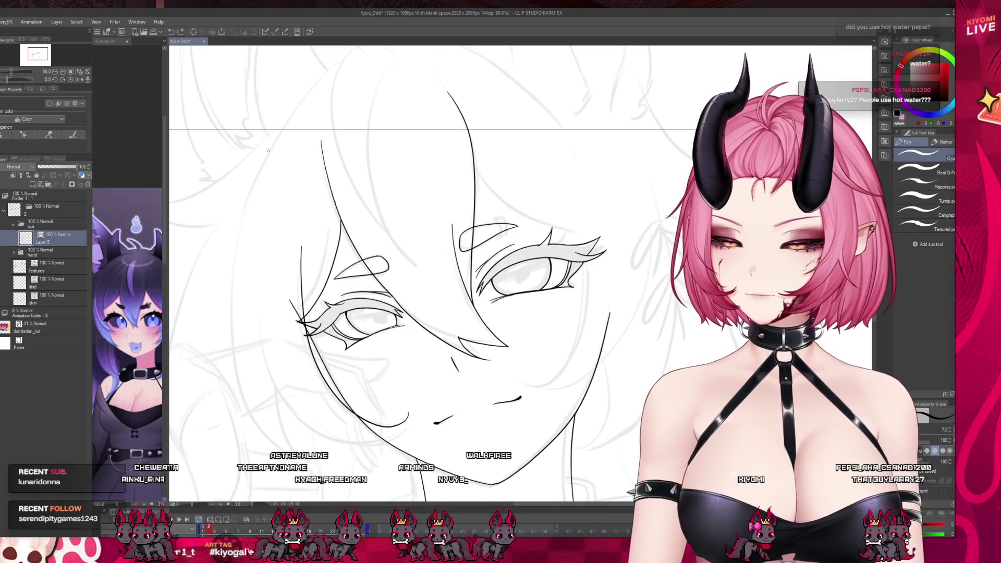
drag(269, 152, 292, 427)
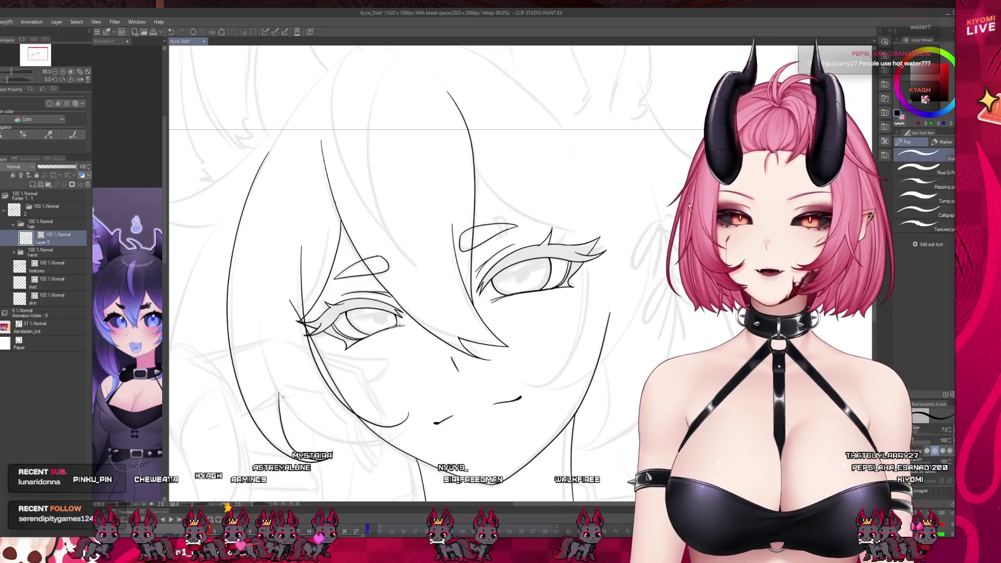
key(ctrl+z)
drag(275, 385, 280, 417)
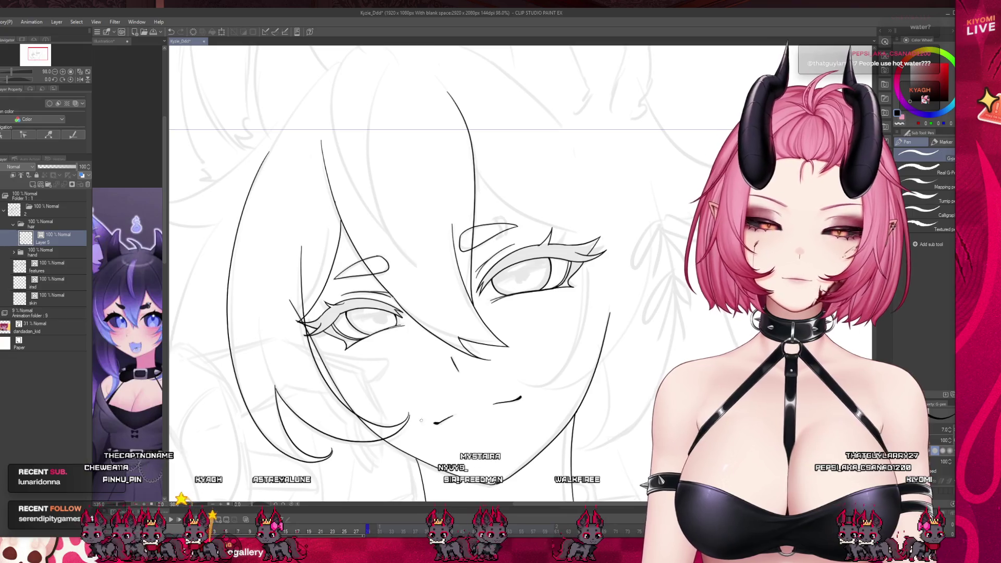
scroll(372, 274, down, 3)
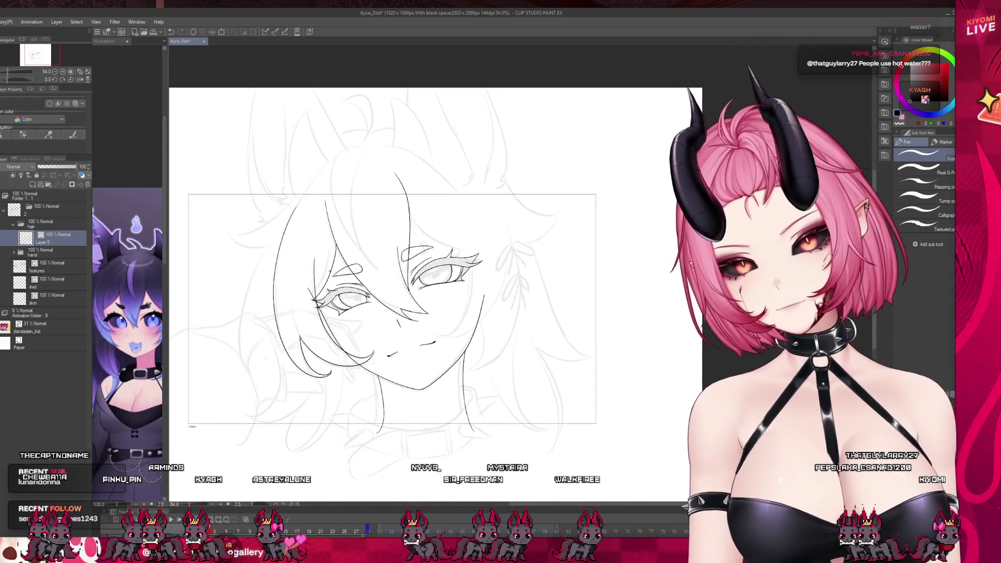
scroll(373, 274, up, 2)
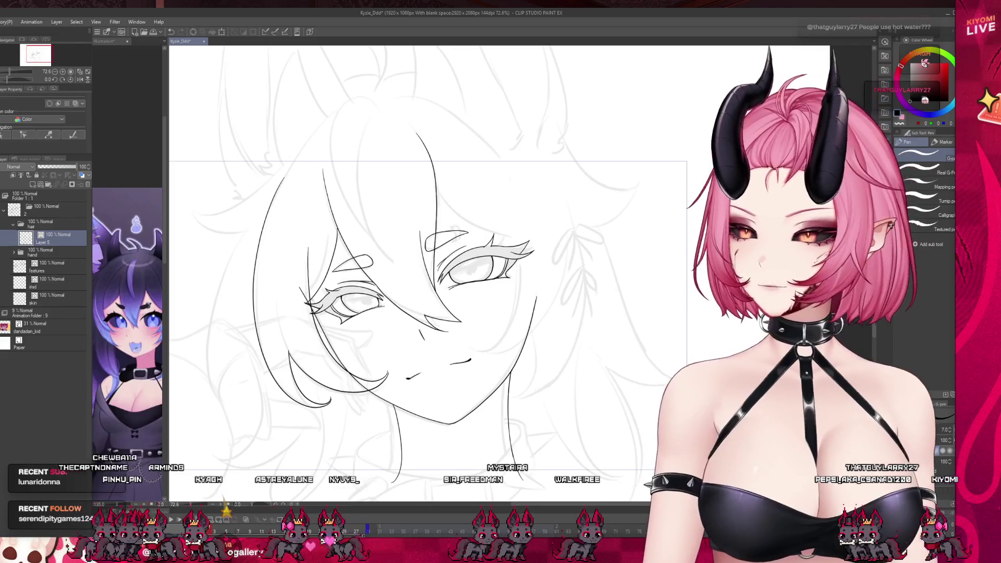
key(ctrl+z)
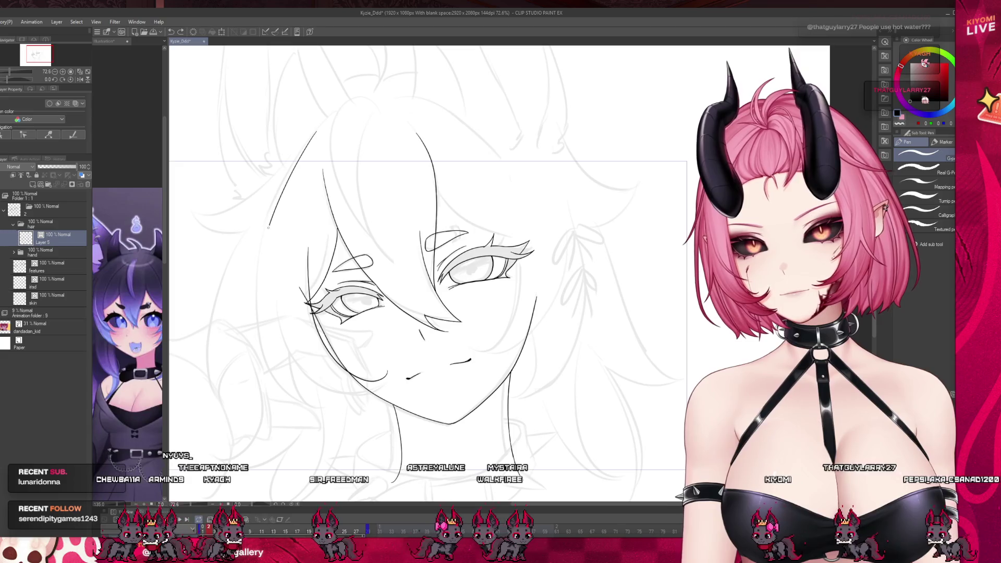
- Ink the lower-left face and jaw with two curves after discarding short trial strokes
drag(305, 396, 293, 386)
key(ctrl+z)
drag(287, 350, 307, 390)
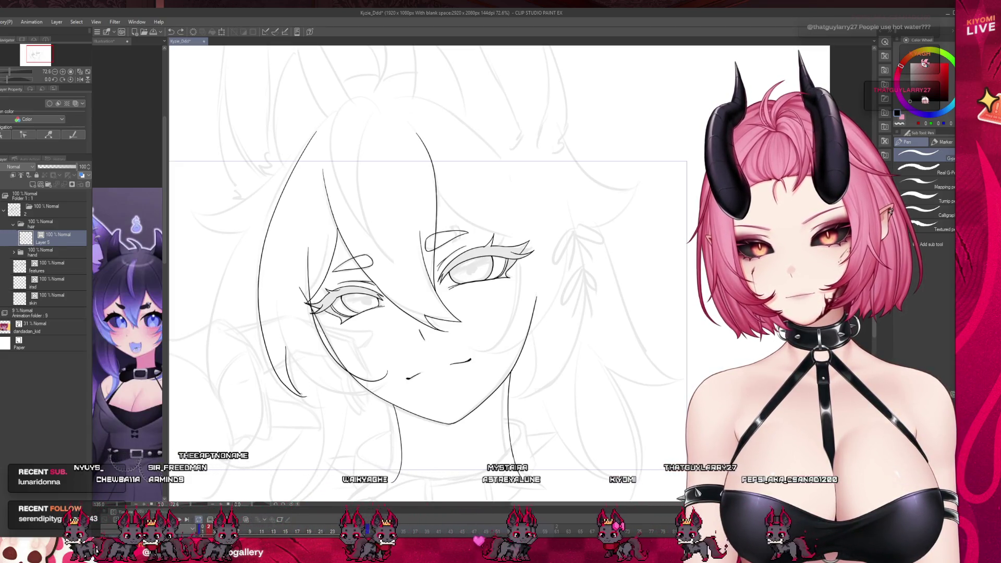
key(ctrl+z)
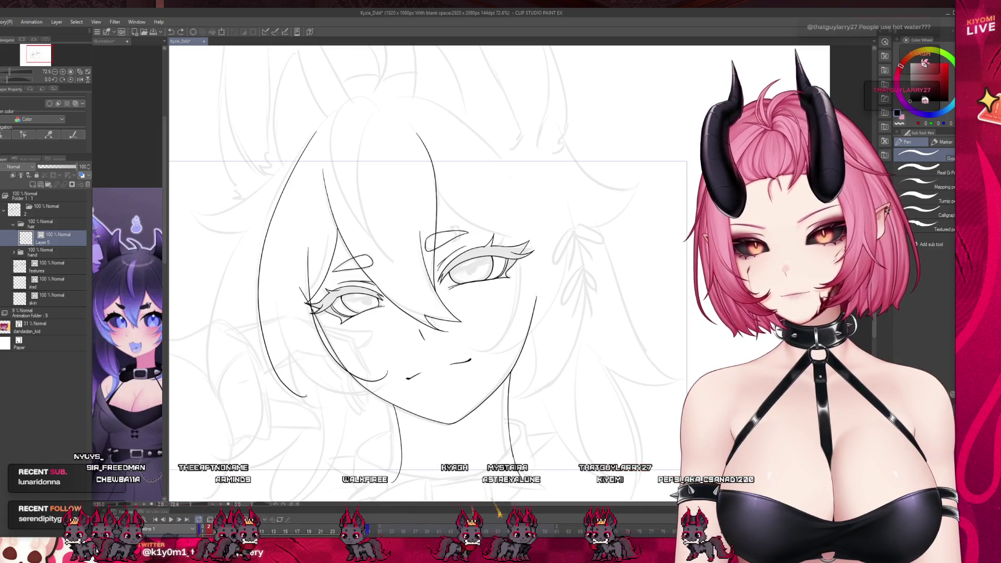
mouse_move(275, 324)
mouse_down()
mouse_move(344, 388)
mouse_move(388, 371)
mouse_up()
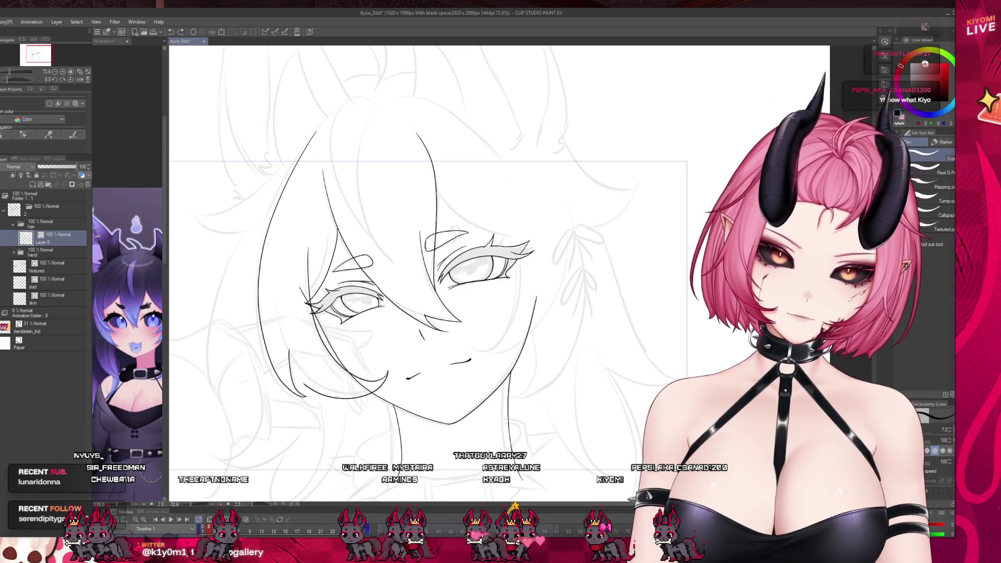
drag(274, 345, 370, 390)
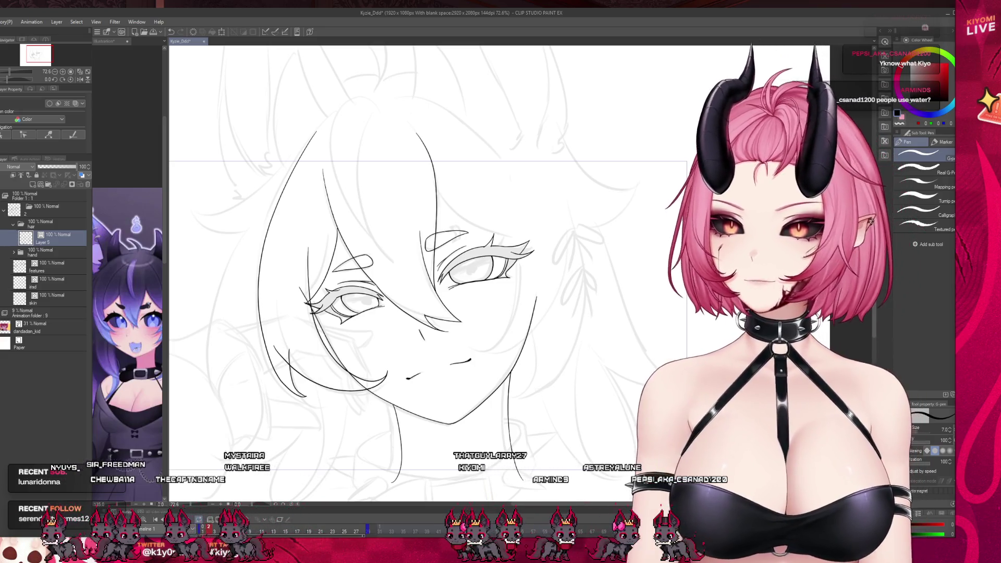
key(e)
scroll(291, 313, up, 2)
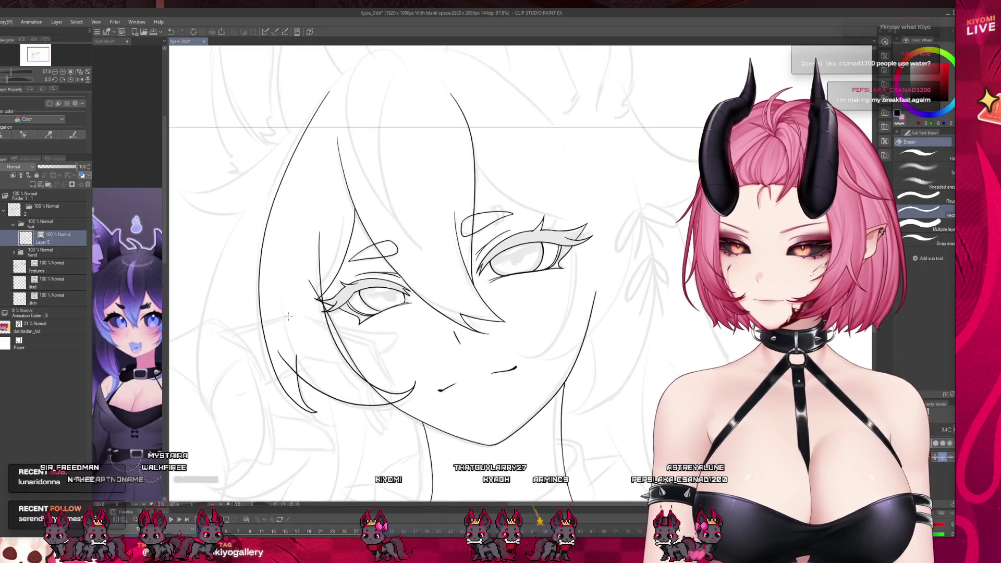
scroll(291, 313, up, 1)
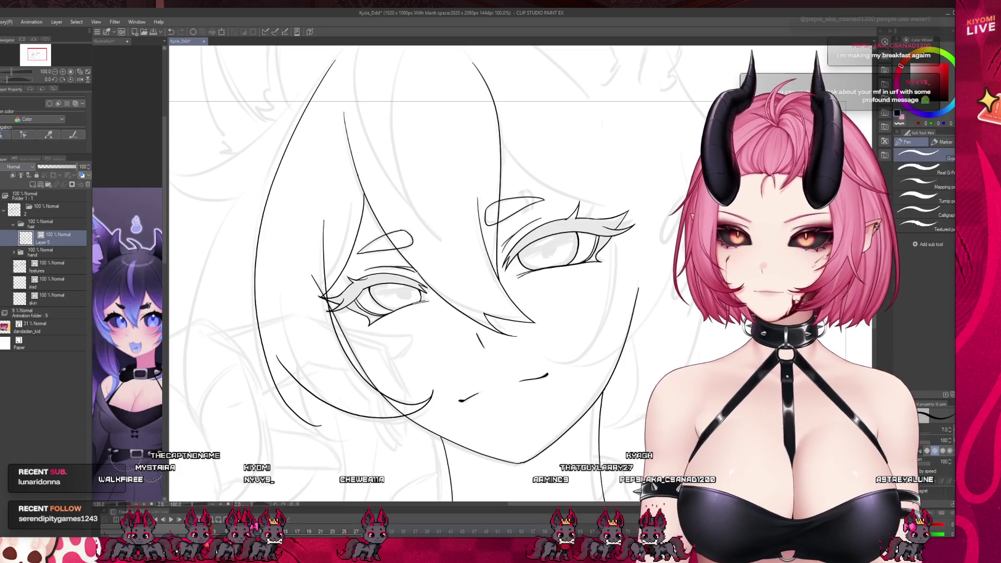
scroll(331, 397, up, 3)
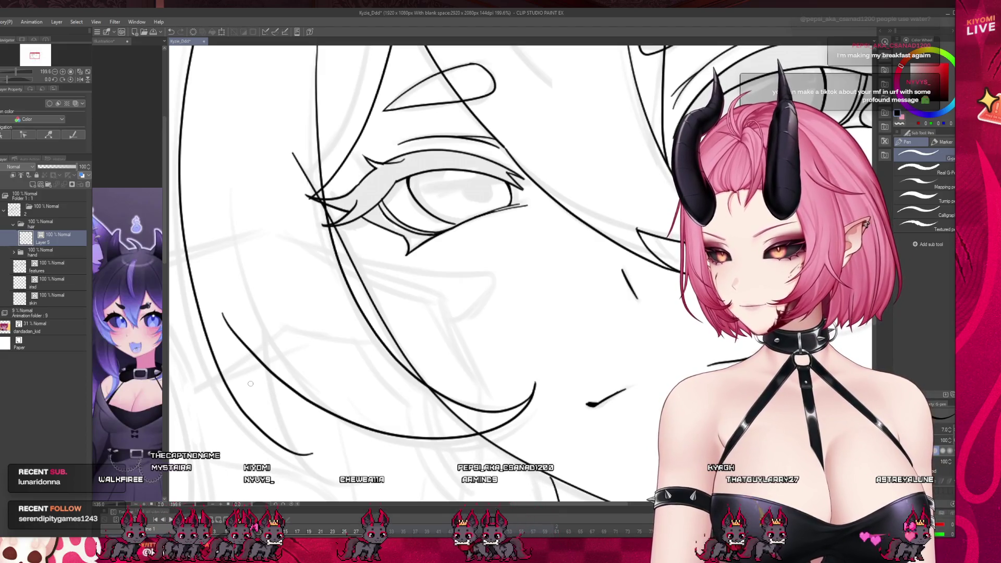
- Add a short tick near the jaw and ink a curve along the lower-left jawline
drag(267, 369, 314, 450)
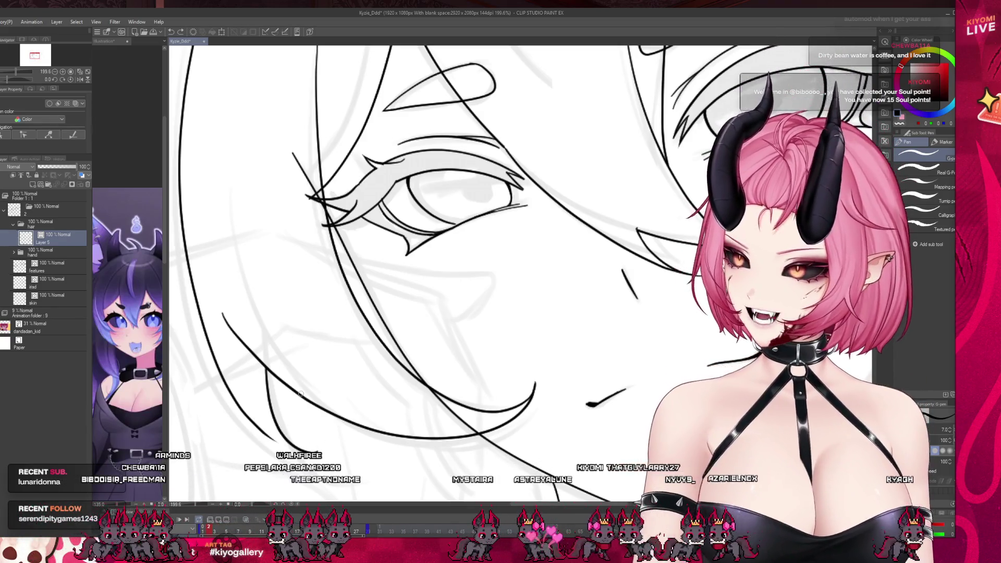
drag(254, 428, 316, 453)
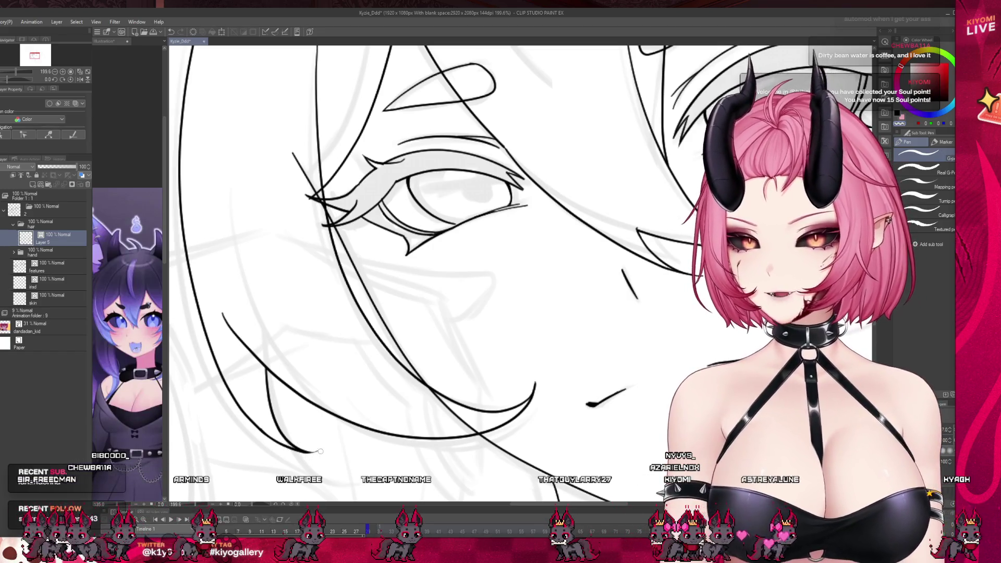
scroll(345, 415, down, 6)
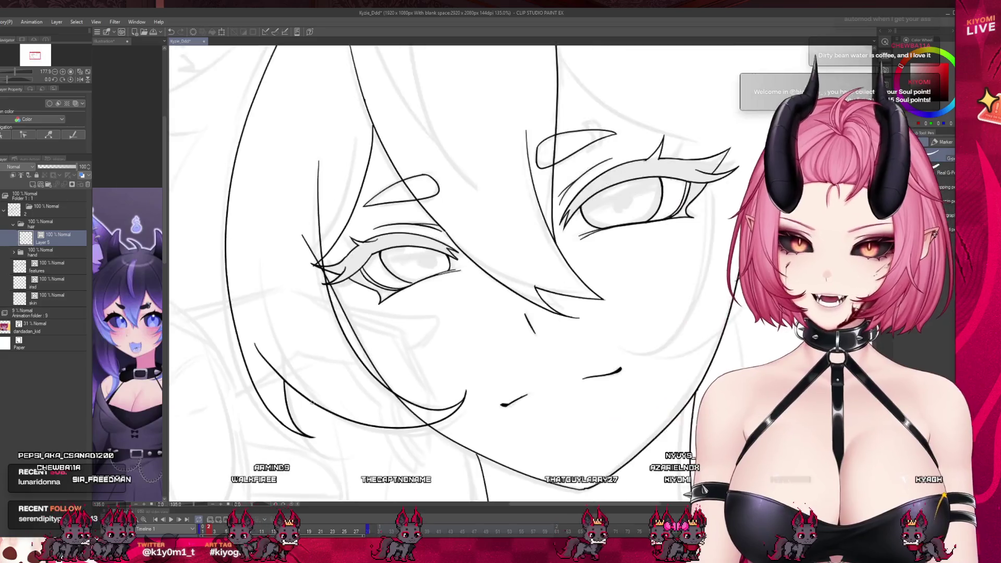
scroll(421, 362, up, 3)
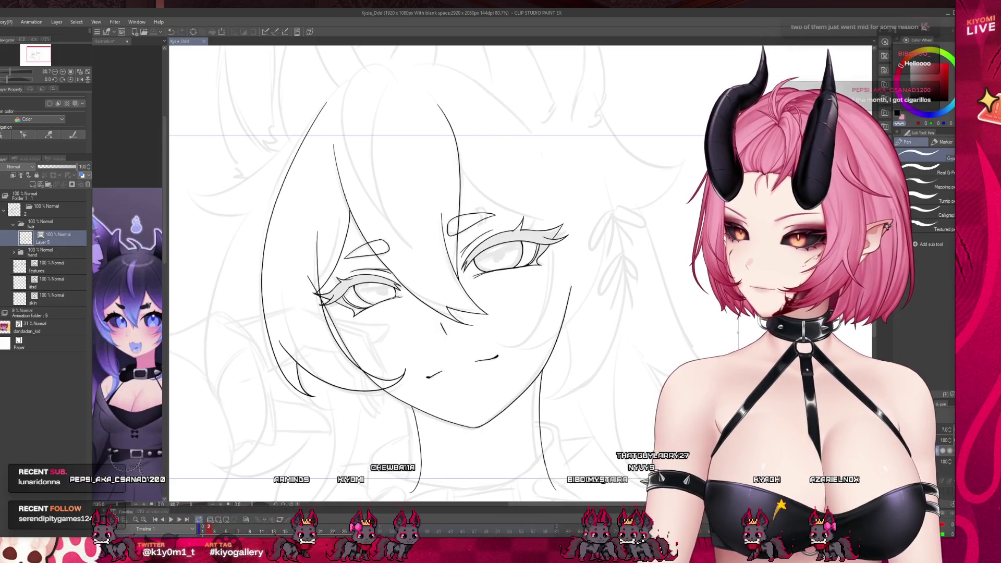
scroll(558, 387, down, 3)
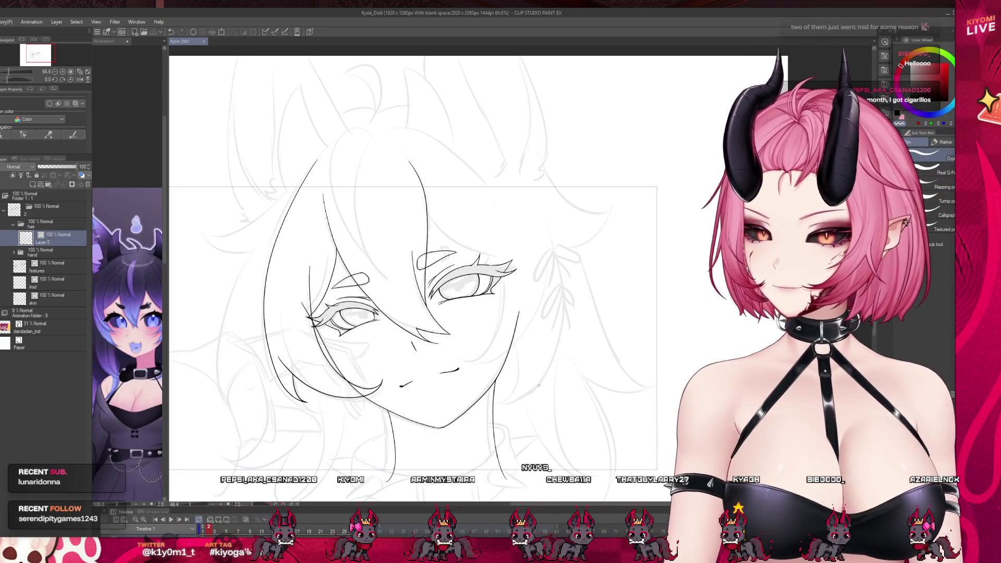
scroll(539, 386, up, 5)
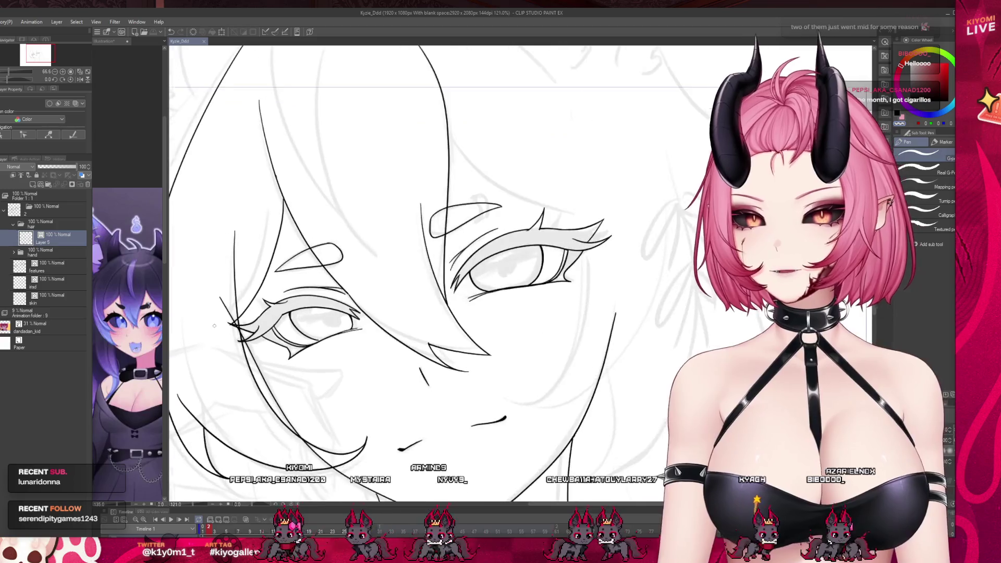
key(e)
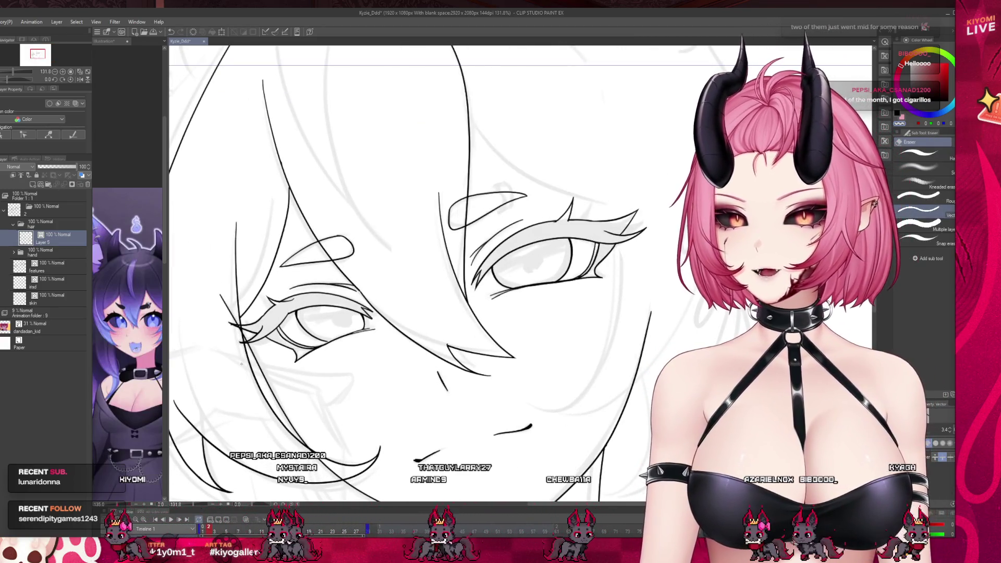
key(p)
scroll(241, 360, down, 5)
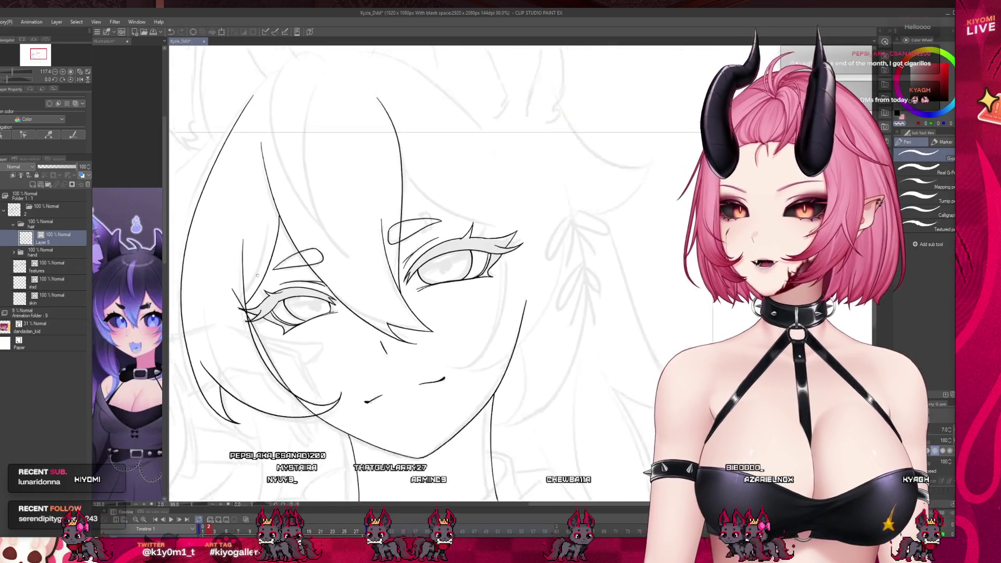
scroll(379, 206, up, 4)
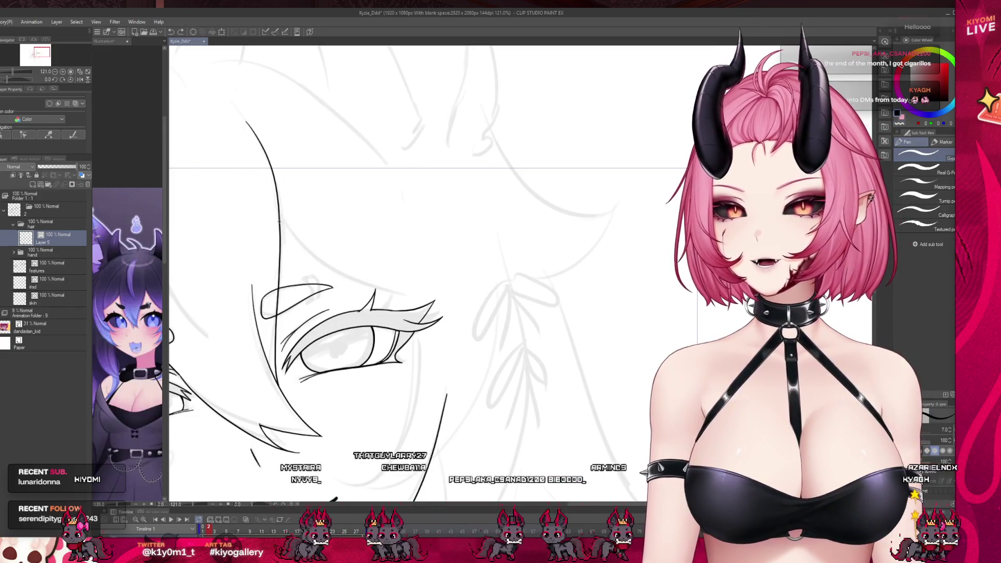
drag(279, 224, 313, 262)
key(ctrl+z)
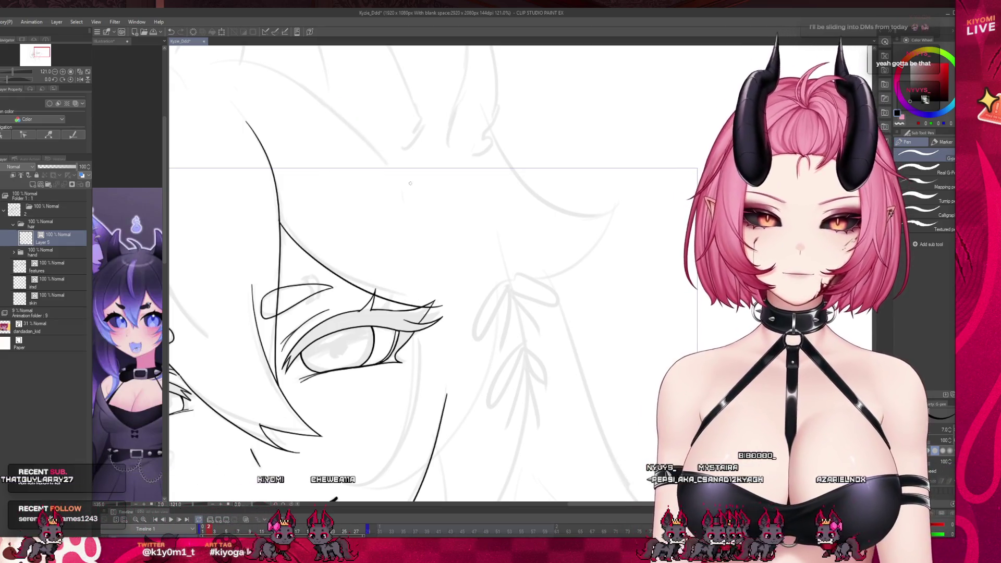
scroll(380, 171, down, 2)
scroll(380, 170, down, 1)
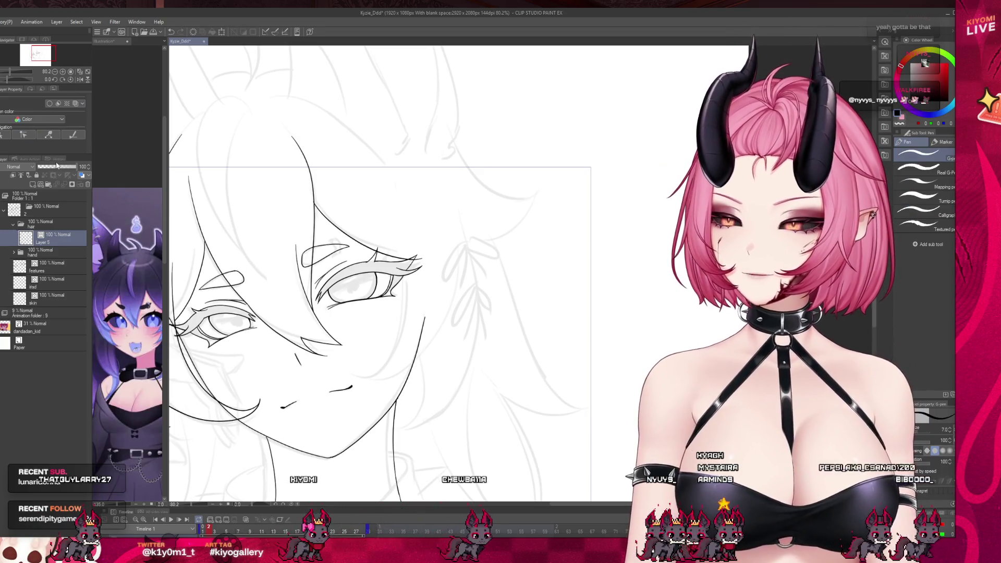
scroll(293, 274, up, 3)
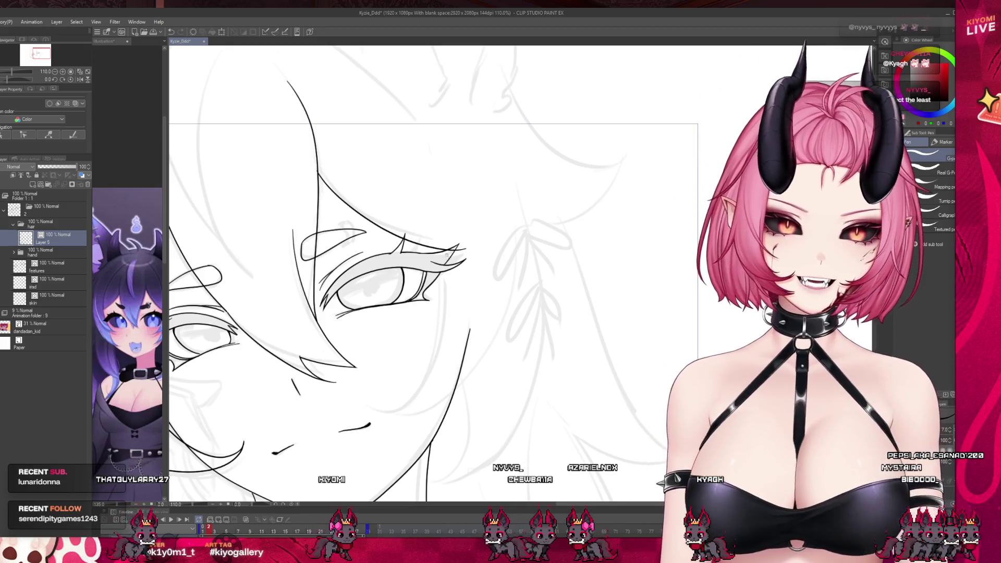
drag(445, 249, 449, 300)
key(ctrl+z)
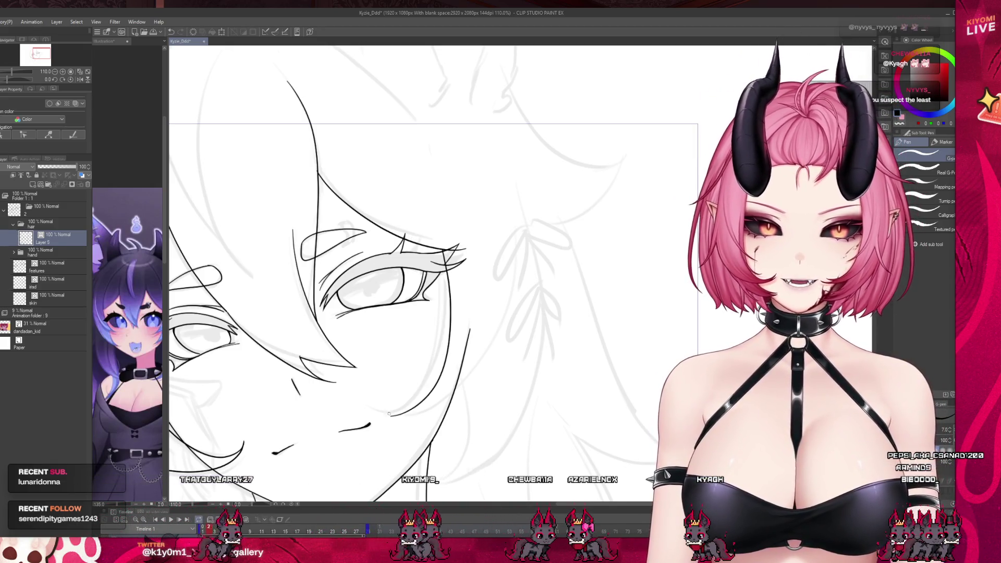